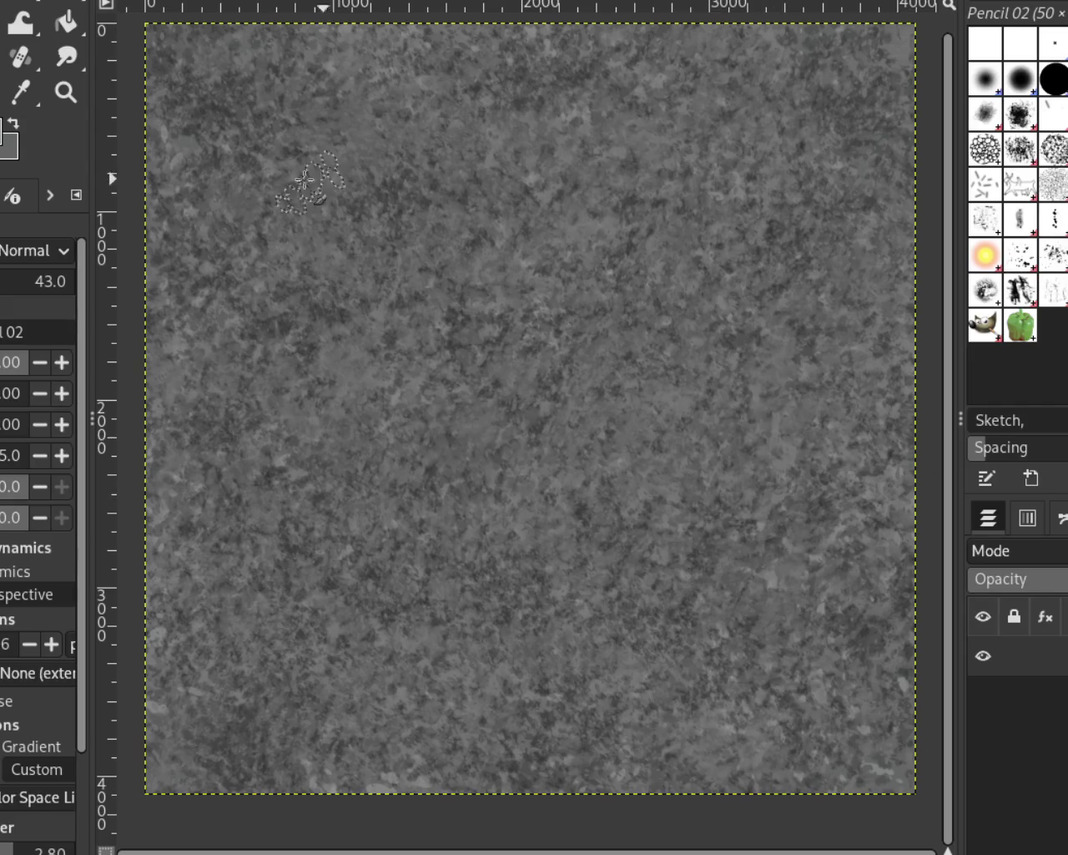
Zoom into the grey stone texture with the Zoom tool, then back out.
click(66, 92)
click(487, 233)
key(ctrl)
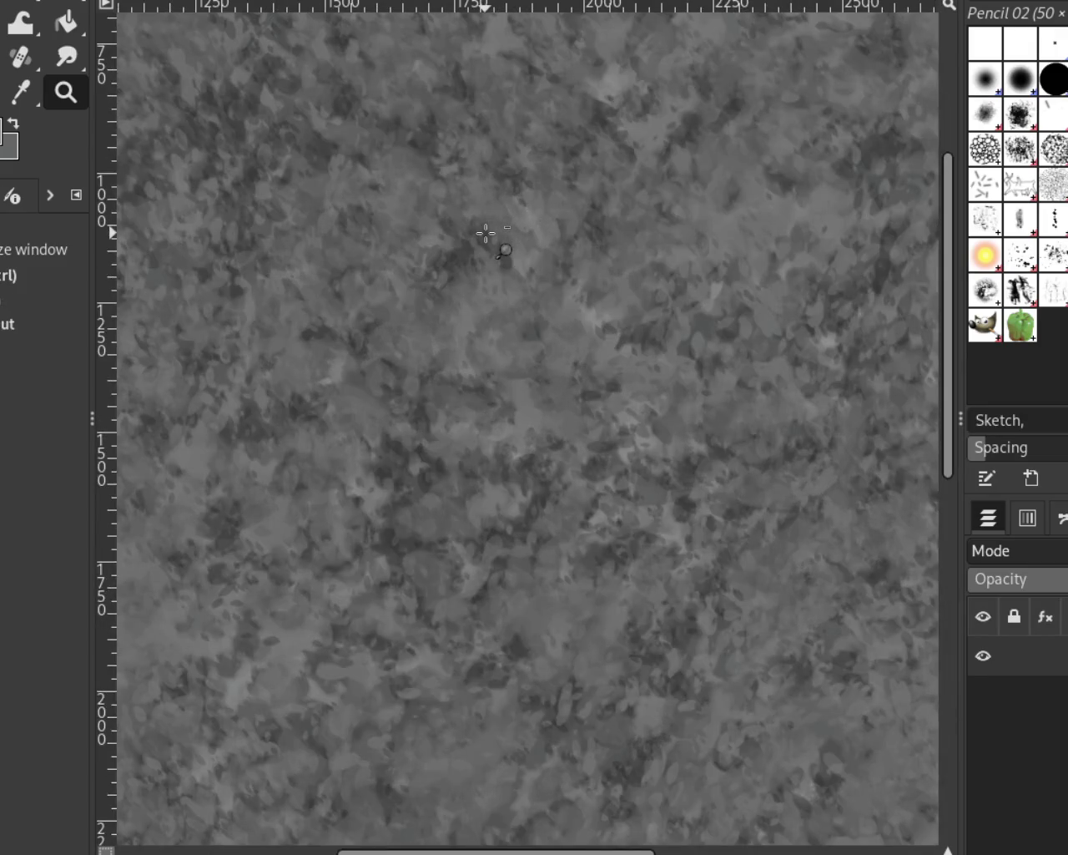
ctrl+click(488, 232)
click(597, 426)
ctrl+click(599, 425)
Check texture detail at several zoom levels, fit the whole image, and select the Bristles 01 brush.
click(663, 474)
ctrl+click(663, 474)
click(664, 474)
ctrl+click(612, 335)
click(627, 531)
ctrl+click(630, 518)
click(658, 467)
ctrl+click(638, 449)
click(628, 536)
ctrl+click(631, 540)
click(670, 463)
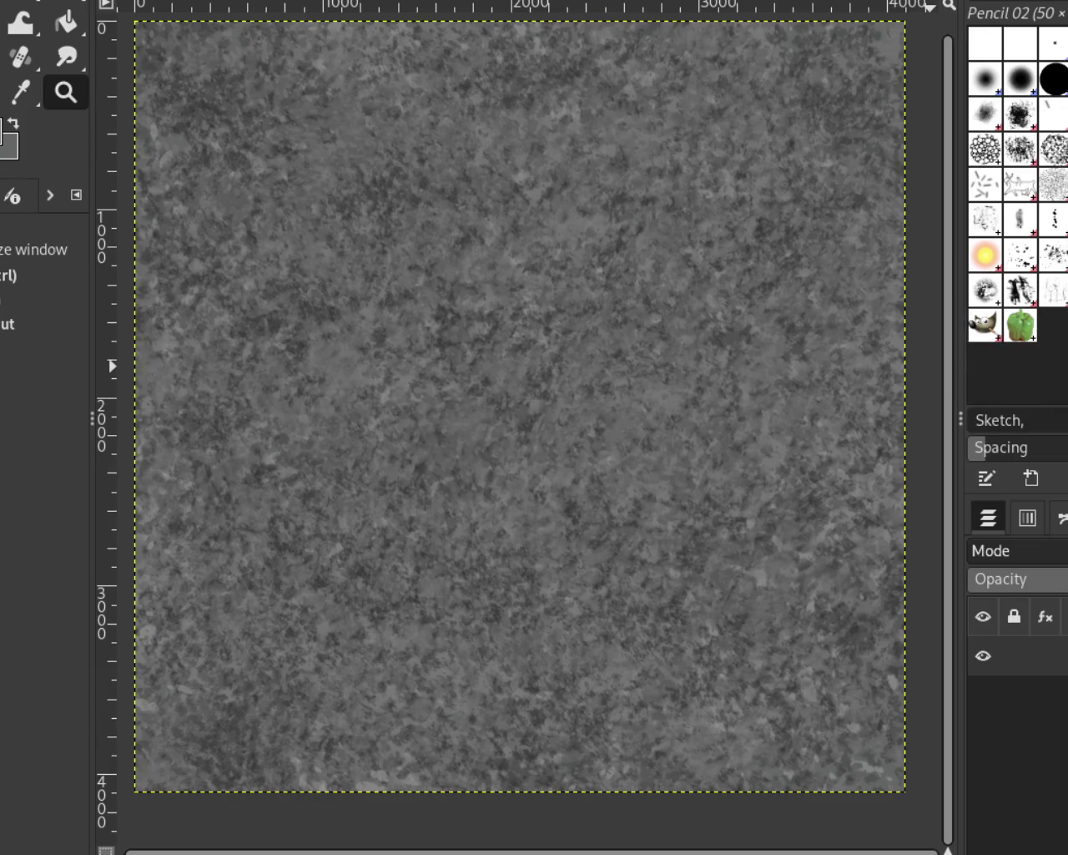
click(1020, 150)
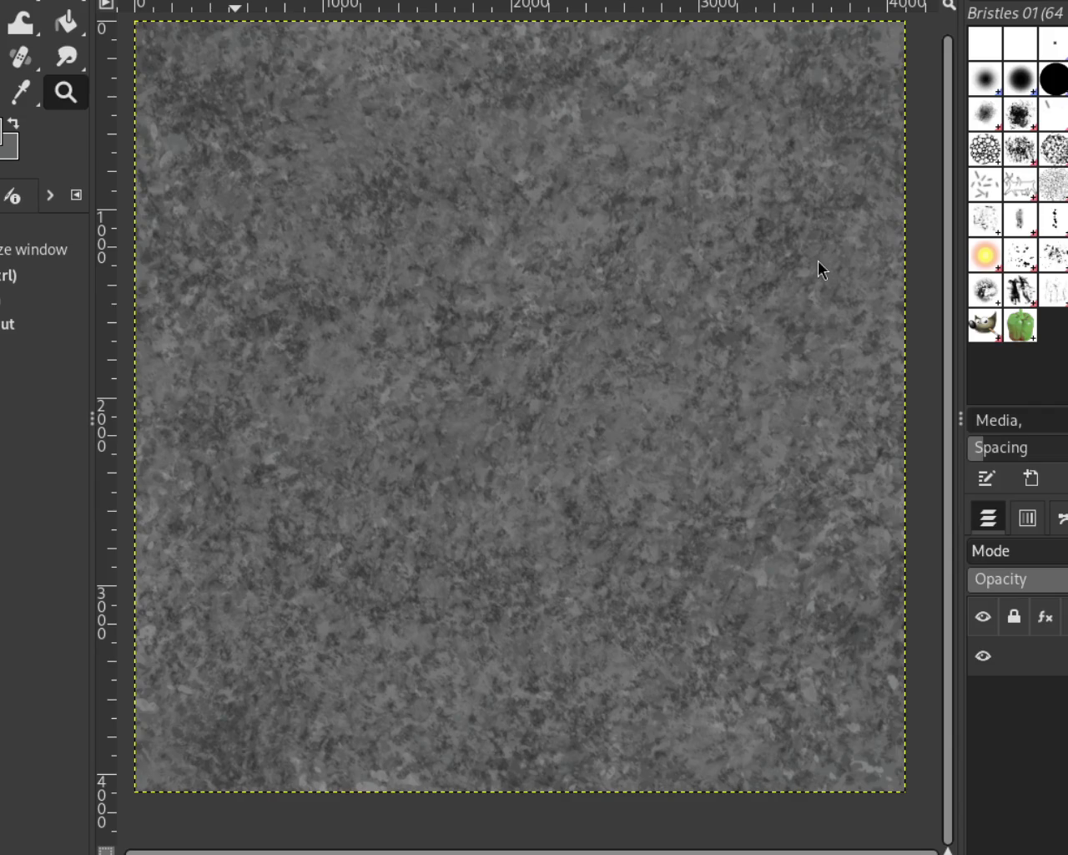
key(o)
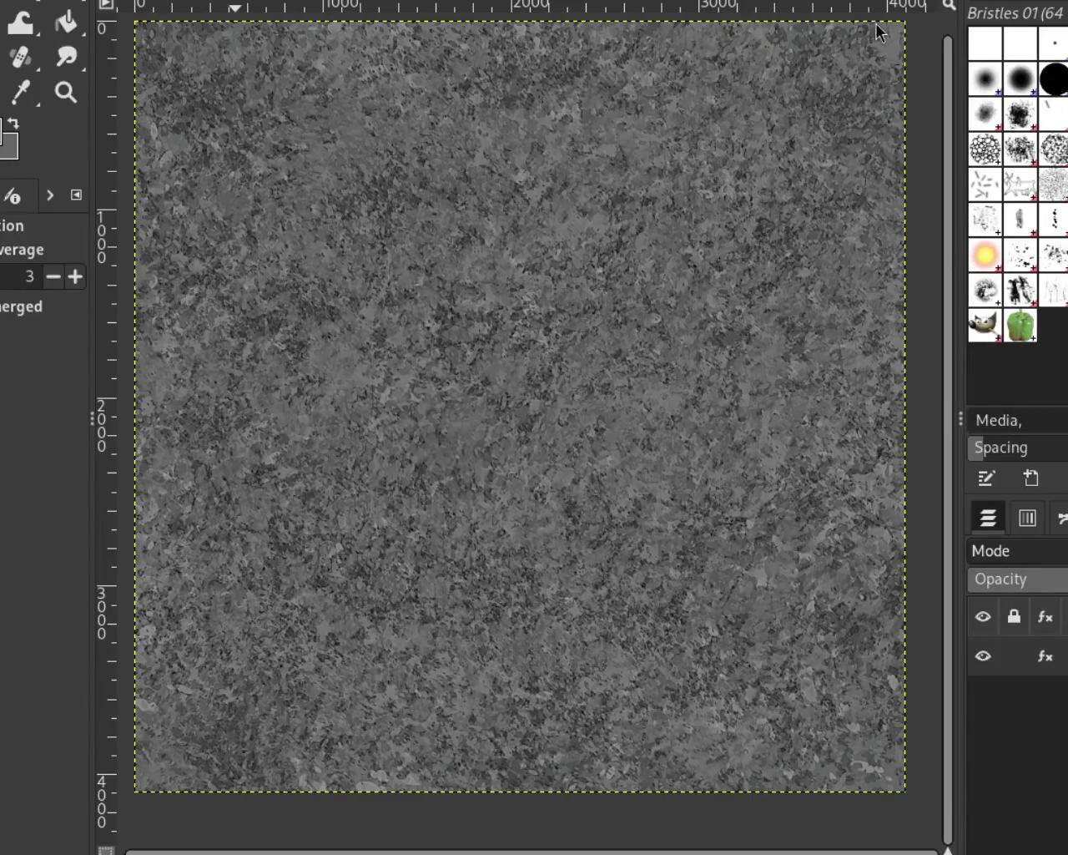
click(66, 92)
click(460, 343)
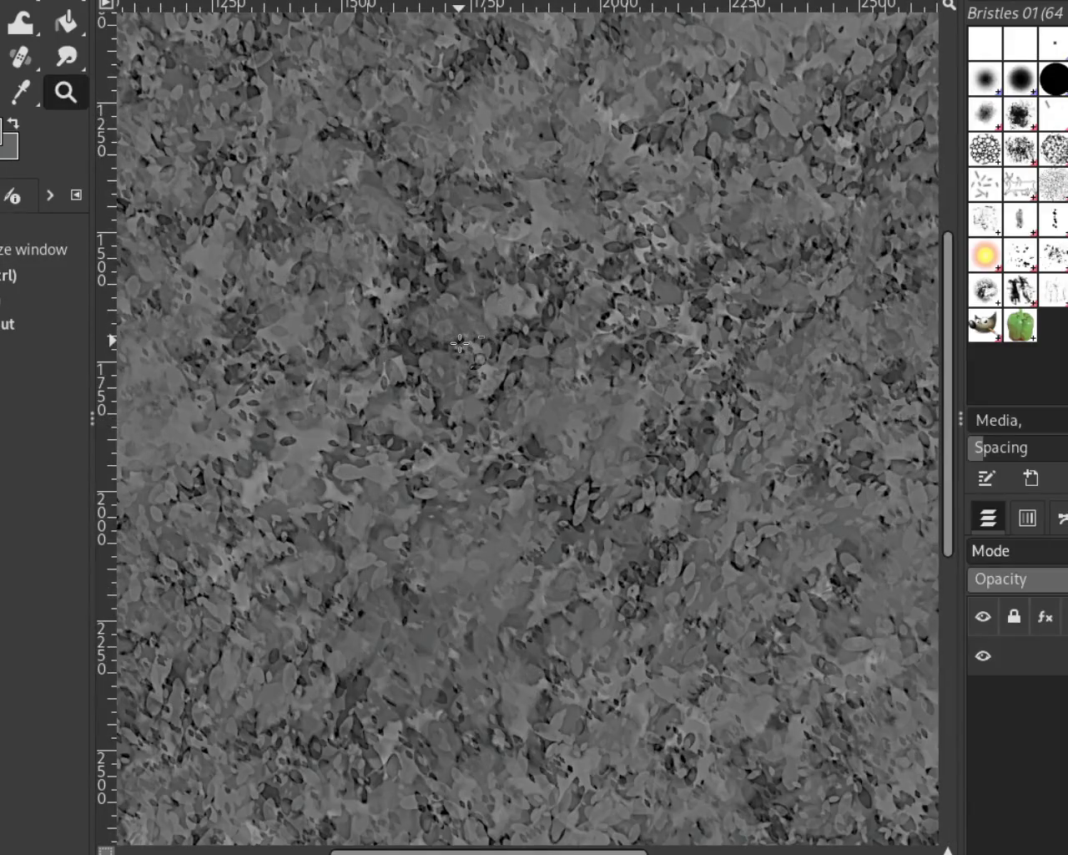
ctrl+click(459, 343)
ctrl+click(460, 343)
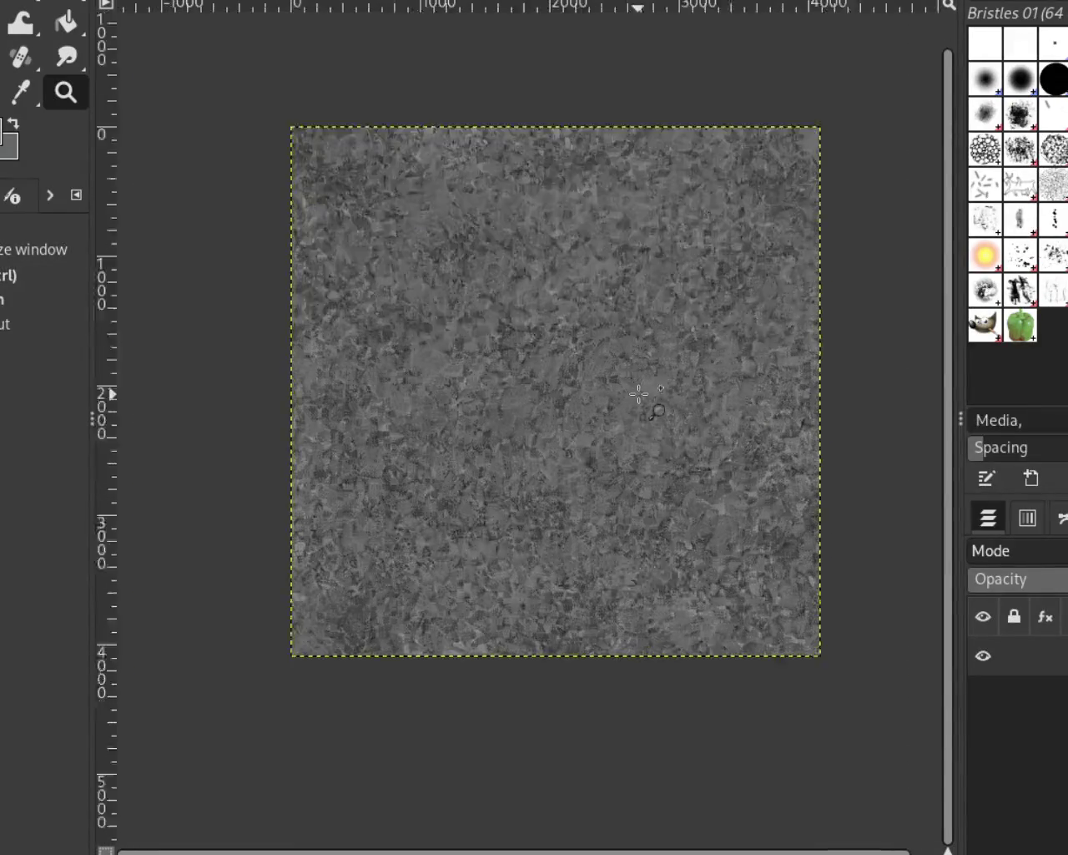
click(638, 378)
ctrl+click(635, 384)
click(630, 389)
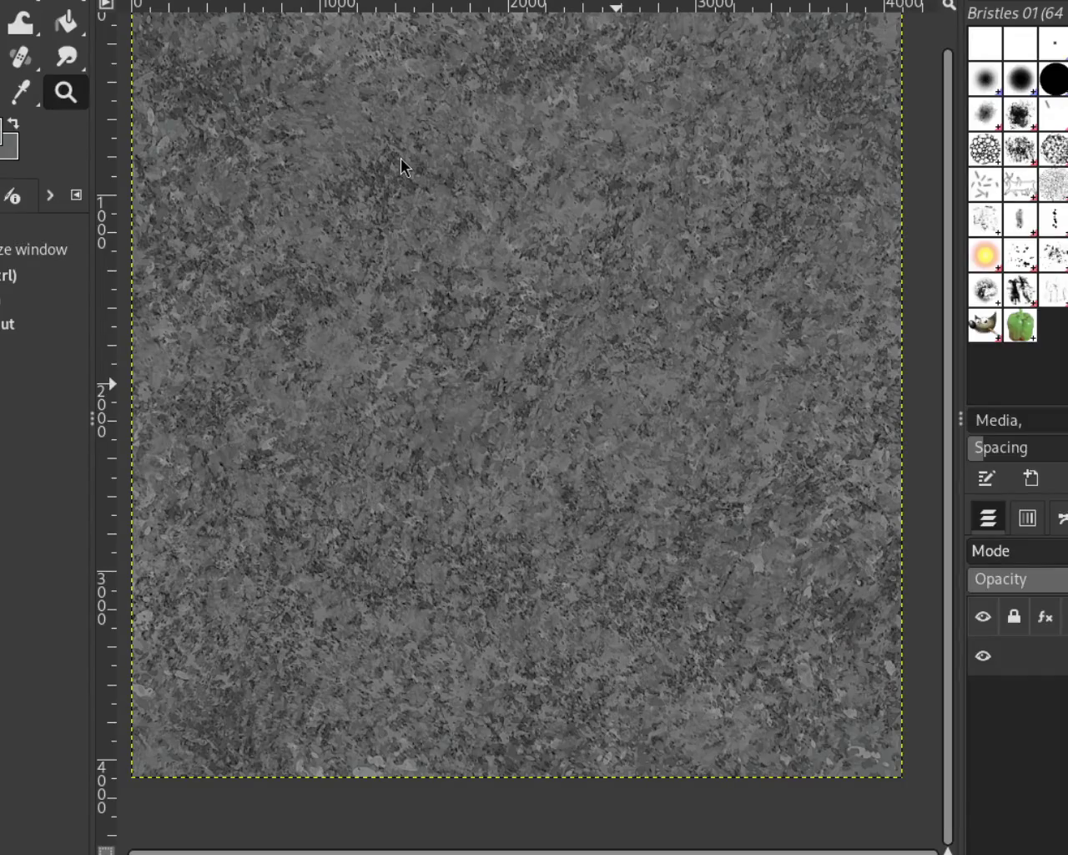
click(655, 349)
click(656, 349)
ctrl+click(655, 348)
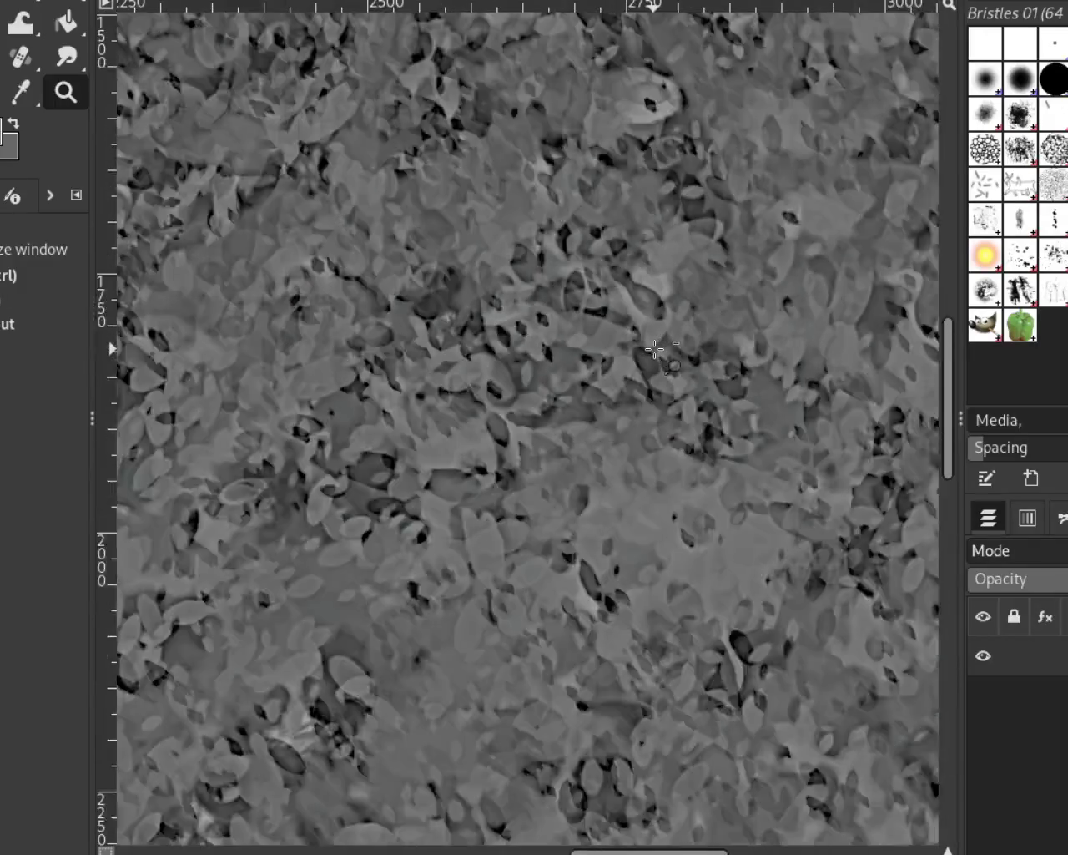
ctrl+click(655, 349)
ctrl+click(655, 349)
click(362, 253)
ctrl+click(361, 253)
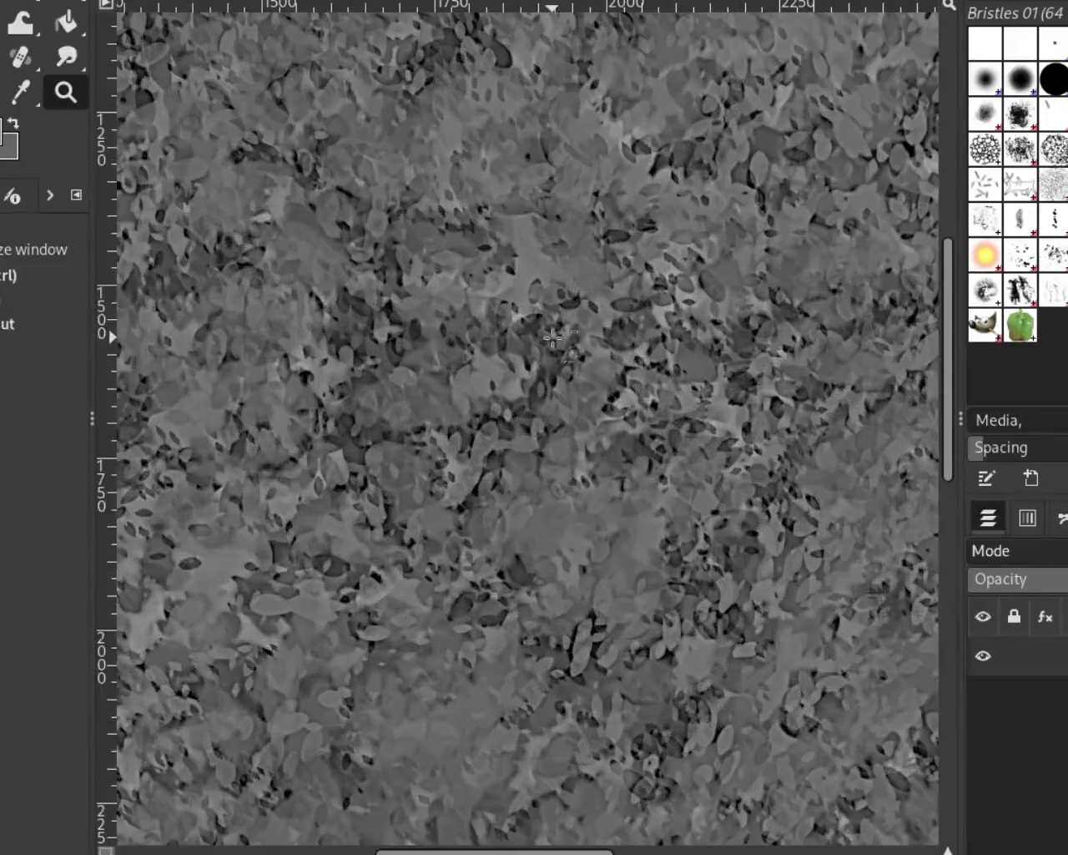
ctrl+click(451, 351)
ctrl+click(451, 350)
ctrl+click(501, 409)
ctrl+click(544, 454)
click(544, 453)
ctrl+click(543, 453)
ctrl+click(565, 565)
click(566, 565)
click(566, 565)
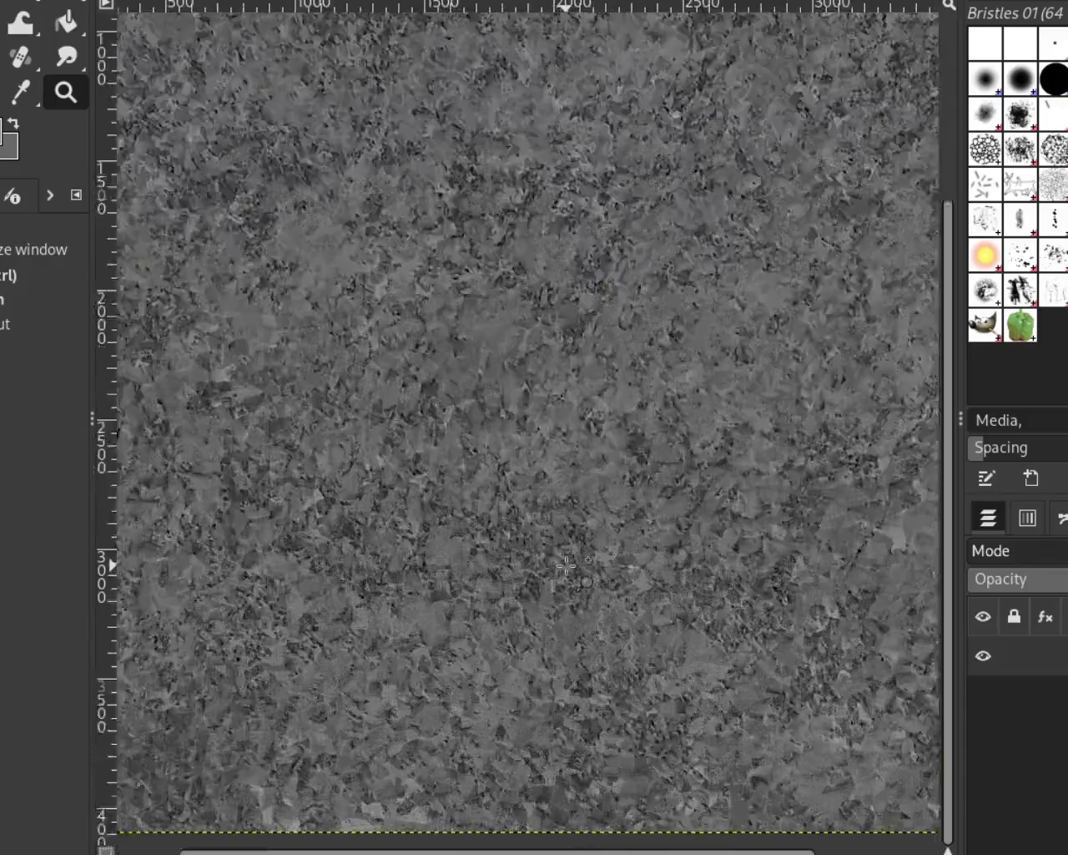
click(566, 565)
click(567, 561)
ctrl+click(568, 560)
ctrl+click(567, 561)
ctrl+click(568, 551)
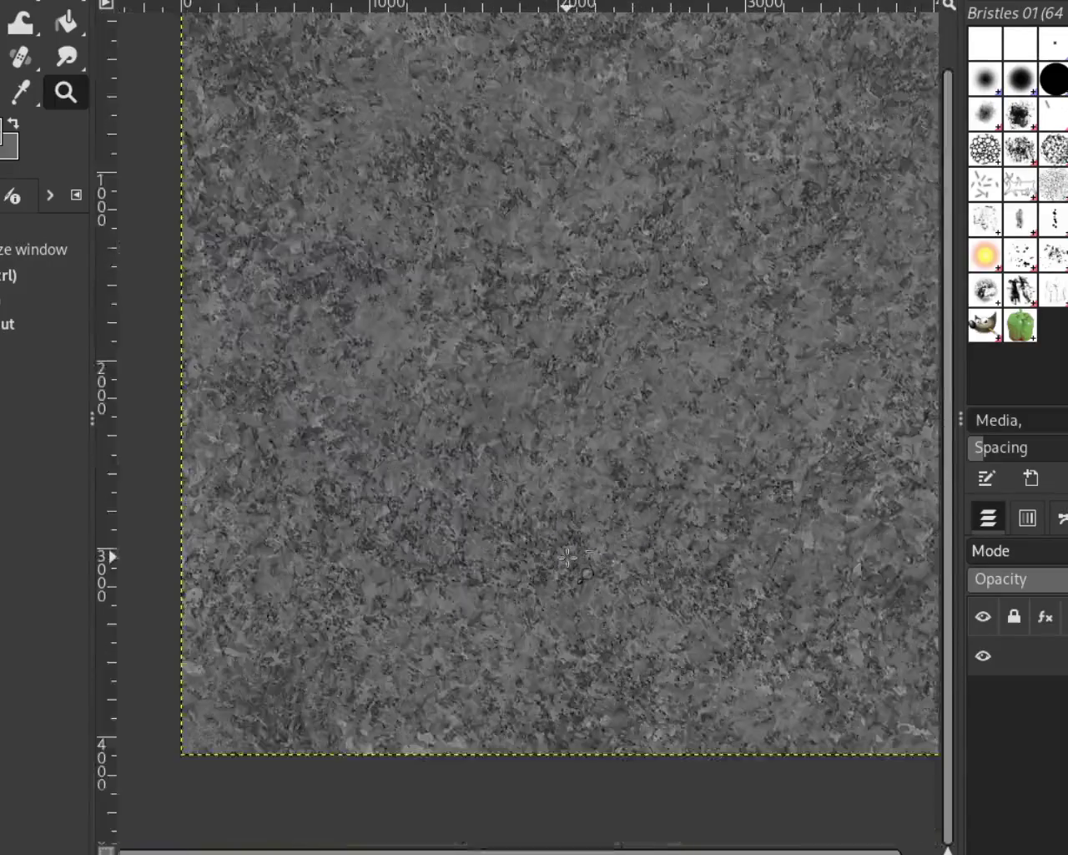
ctrl+click(601, 492)
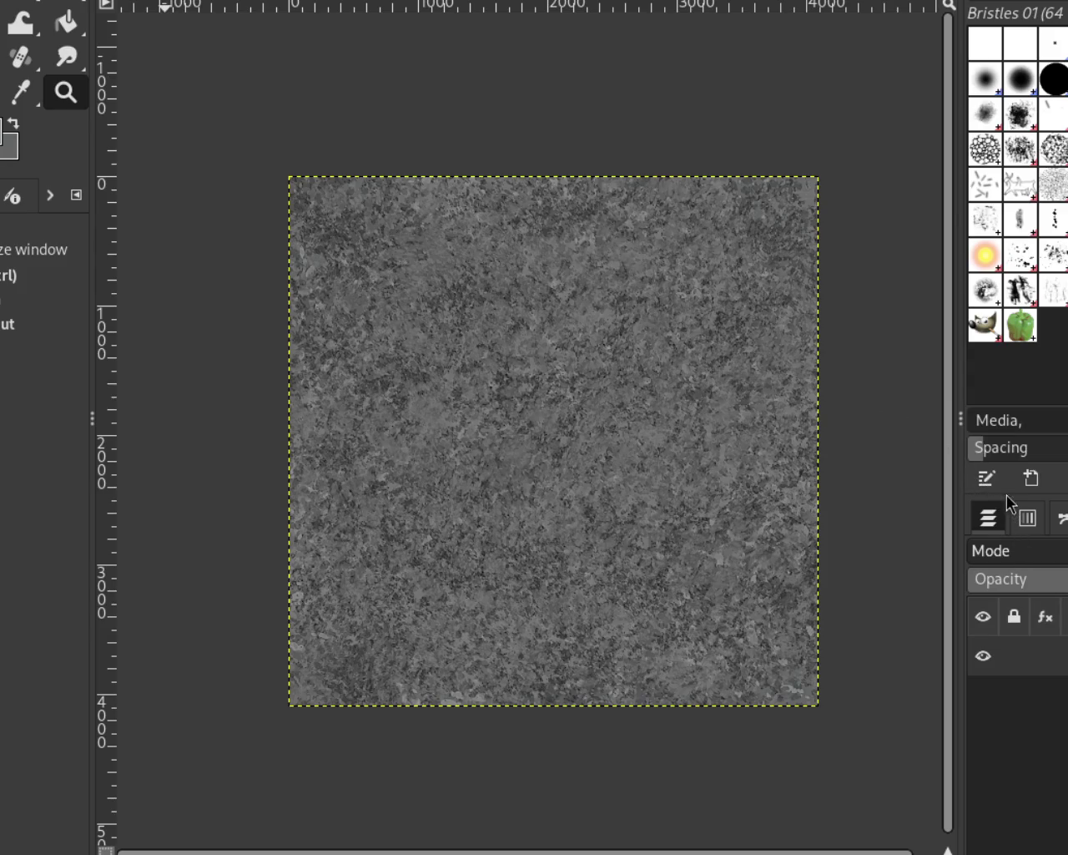
key(ctrl+f)
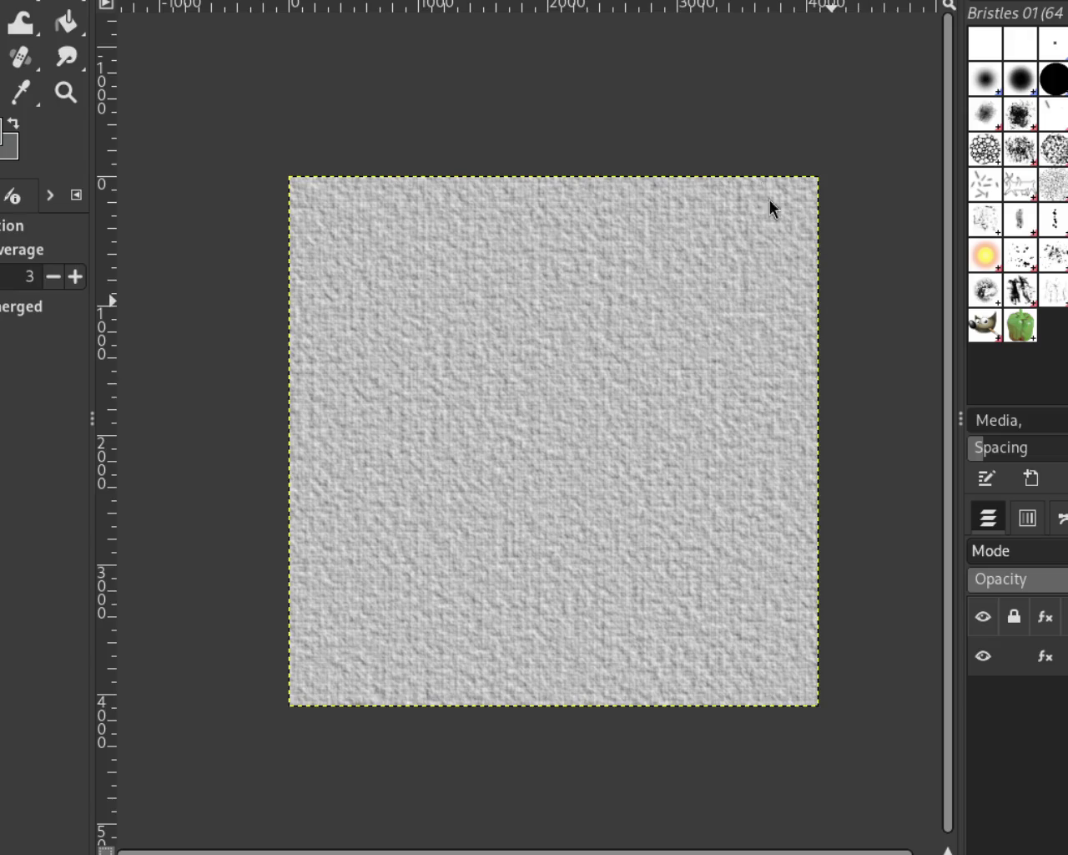
key(ctrl+z)
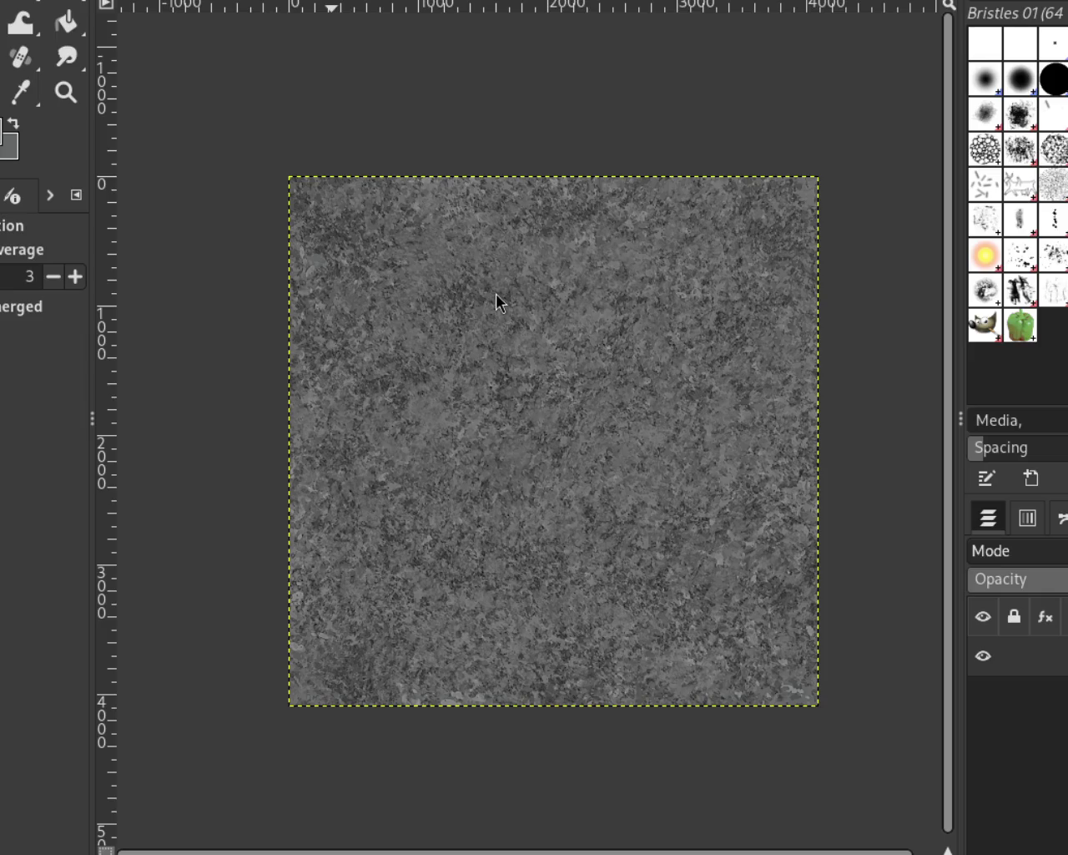
key(ctrl+f)
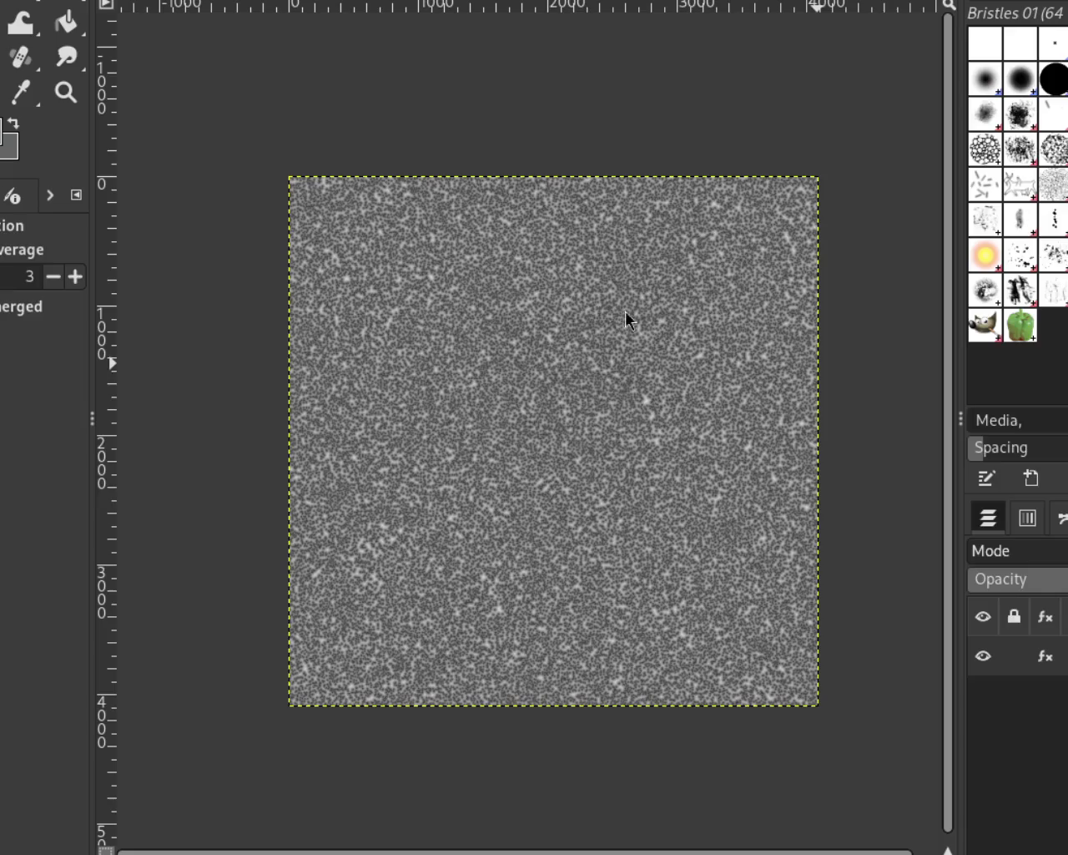
key(ctrl+f)
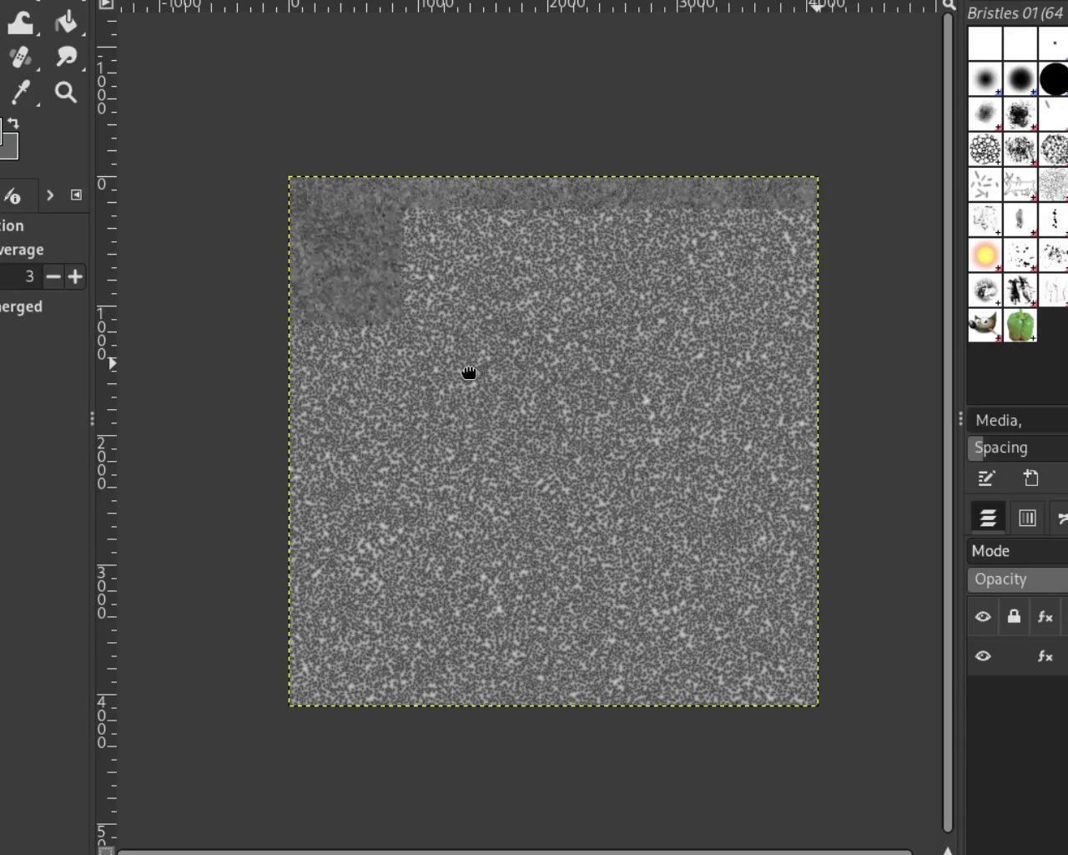
key(ctrl+f)
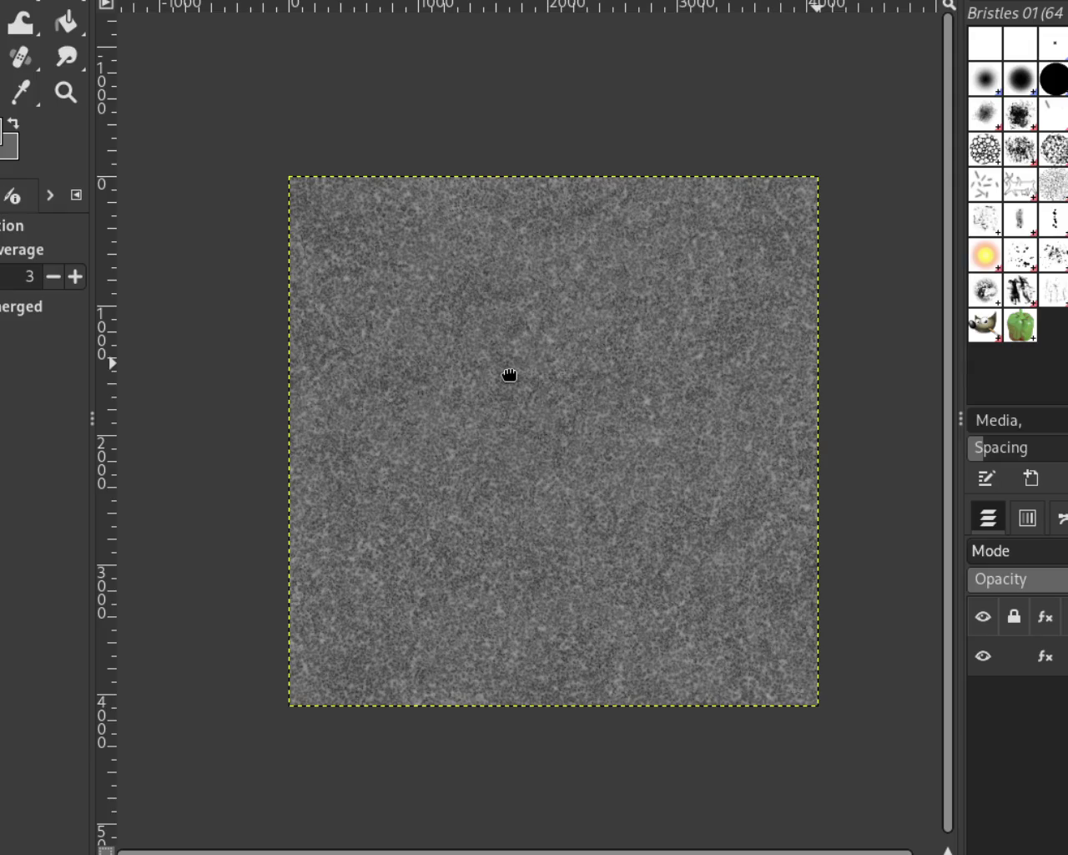
key(ctrl+f)
key(ctrl+f)
key(ctrl+f)
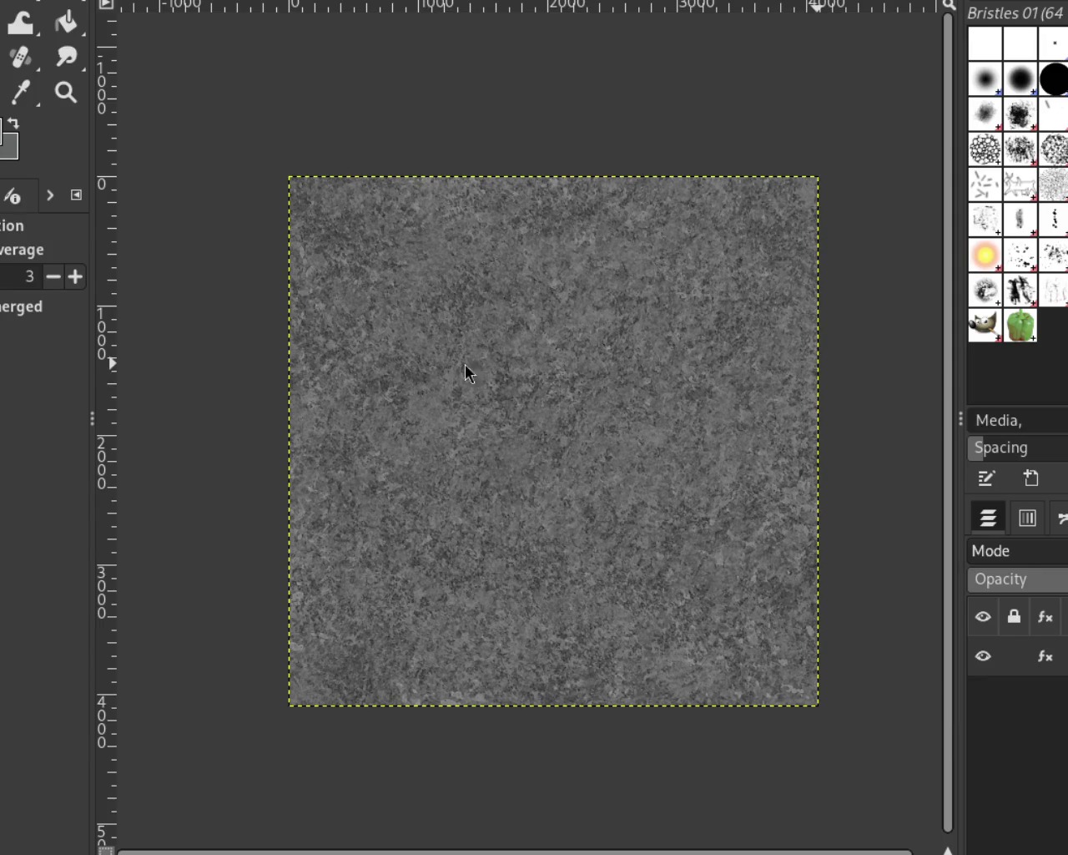
click(66, 92)
click(374, 249)
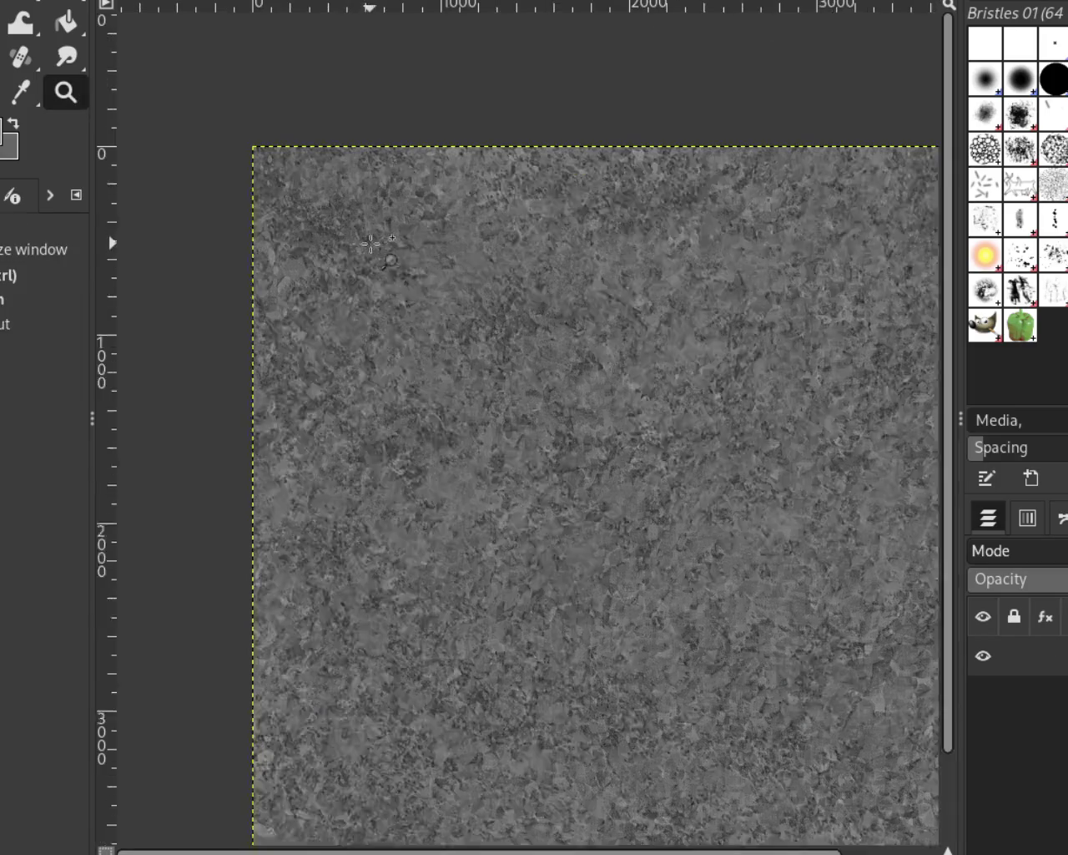
click(374, 249)
click(698, 292)
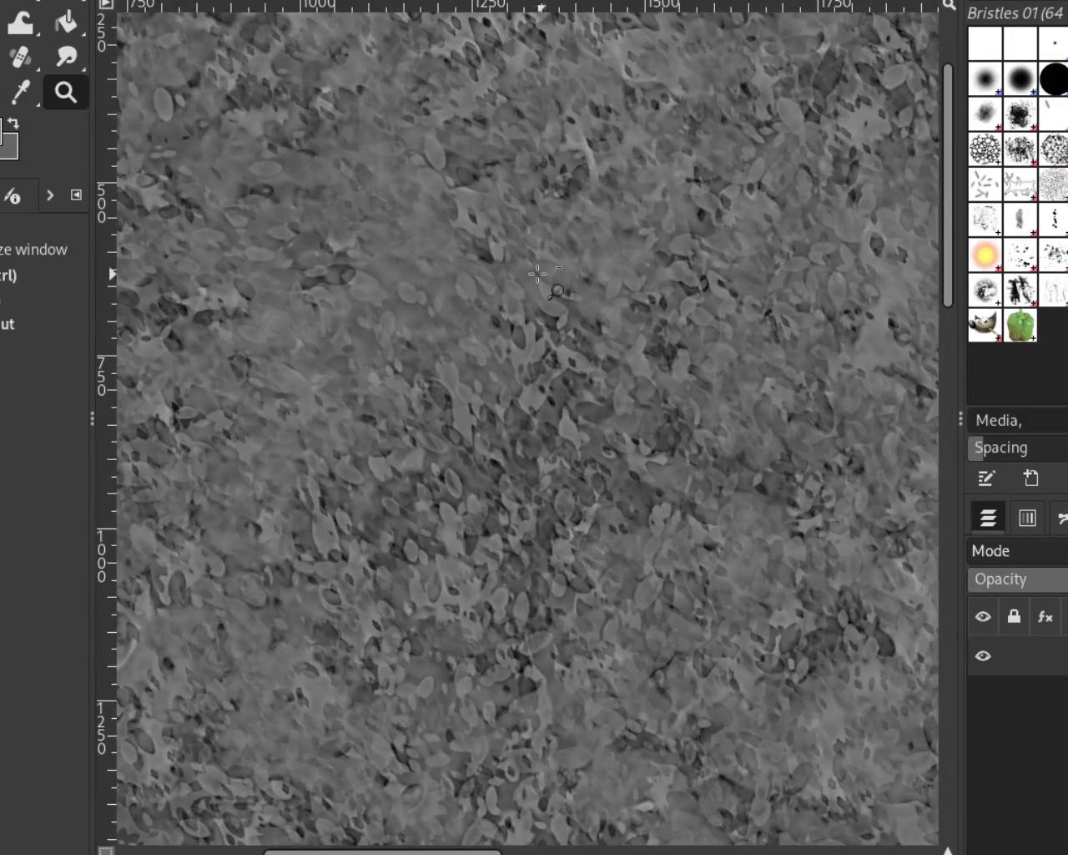
ctrl+click(668, 425)
ctrl+click(668, 426)
ctrl+click(509, 298)
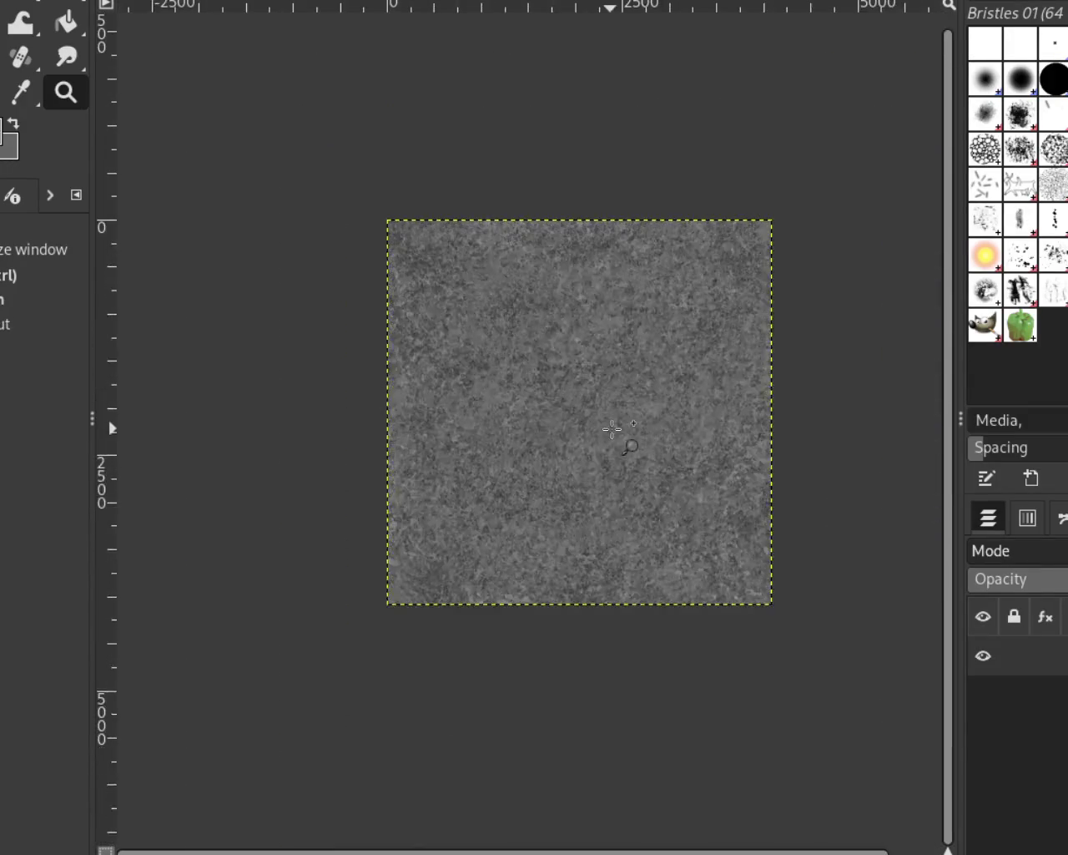
click(613, 429)
click(613, 429)
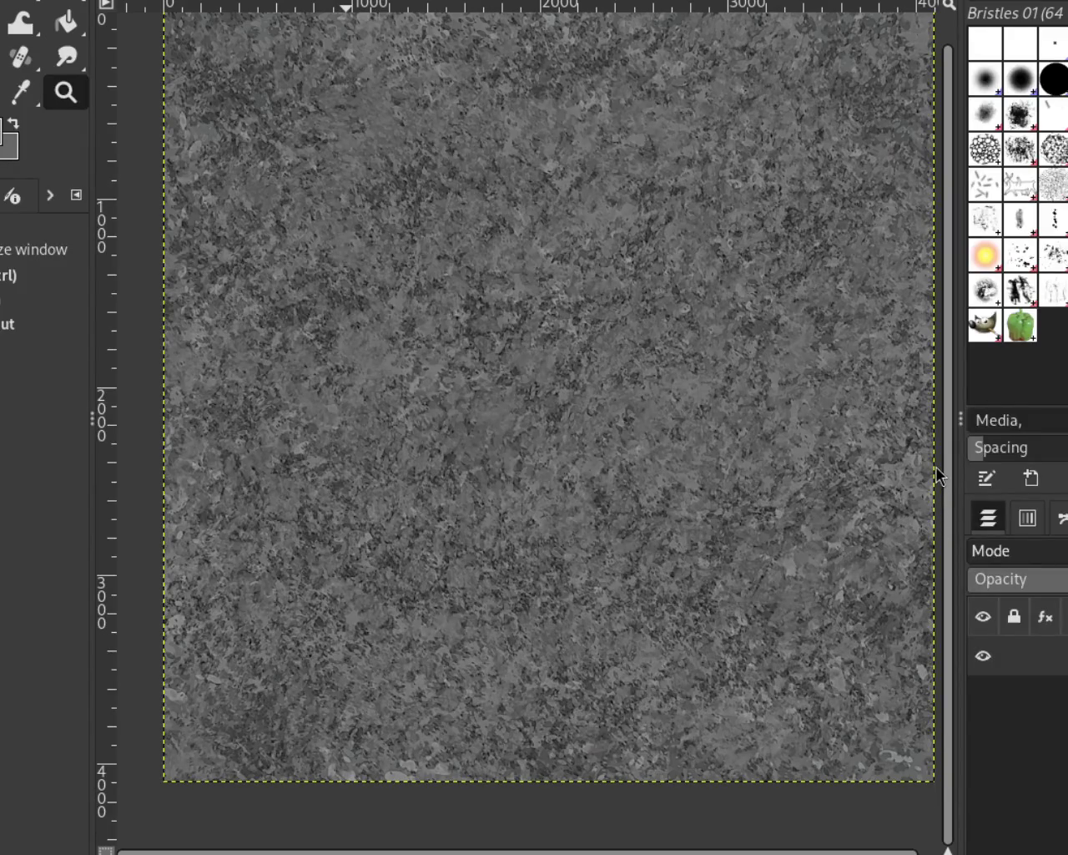
Try a colourful plasma render over the texture, then undo it.
key(o)
key(ctrl+z)
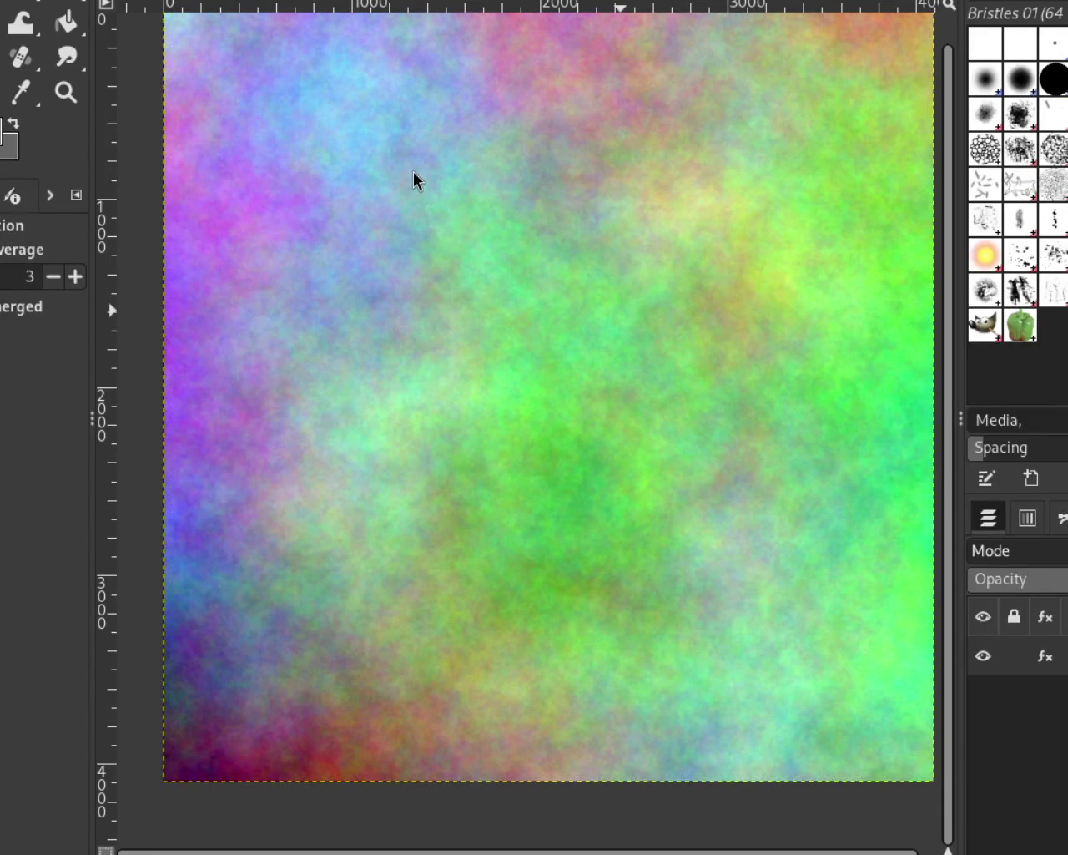
key(ctrl+y)
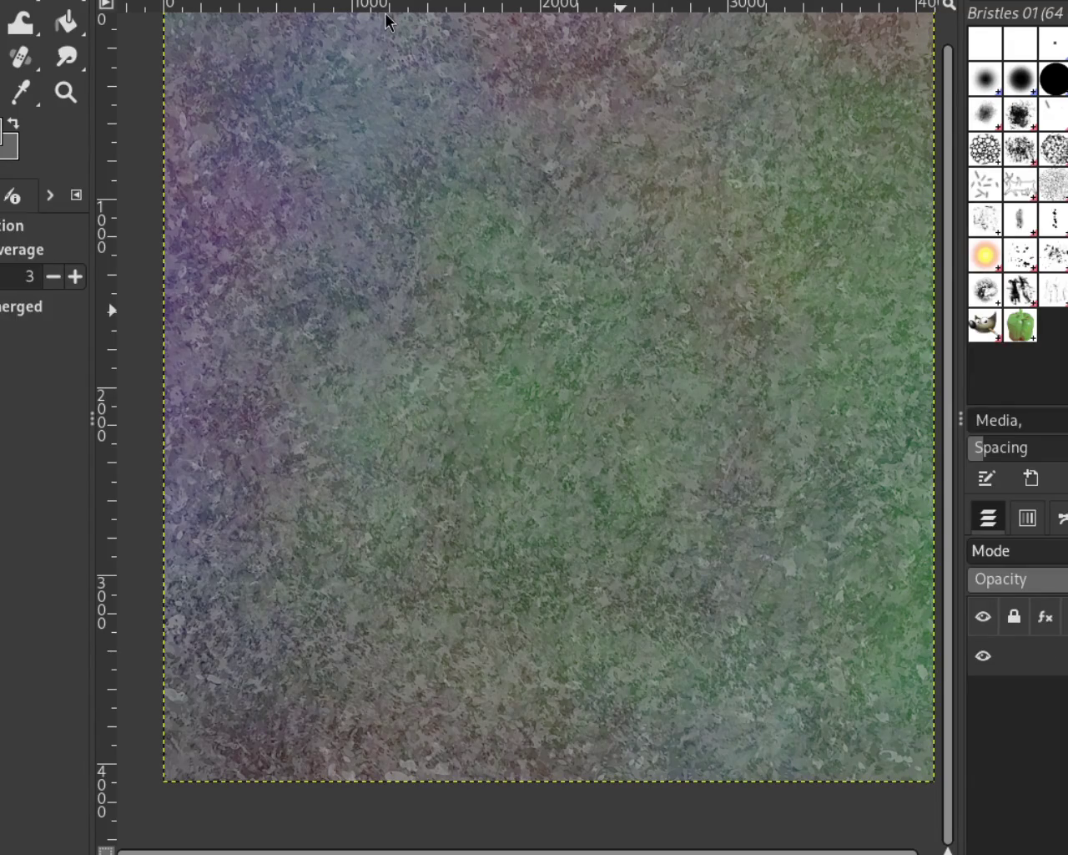
key(ctrl+z)
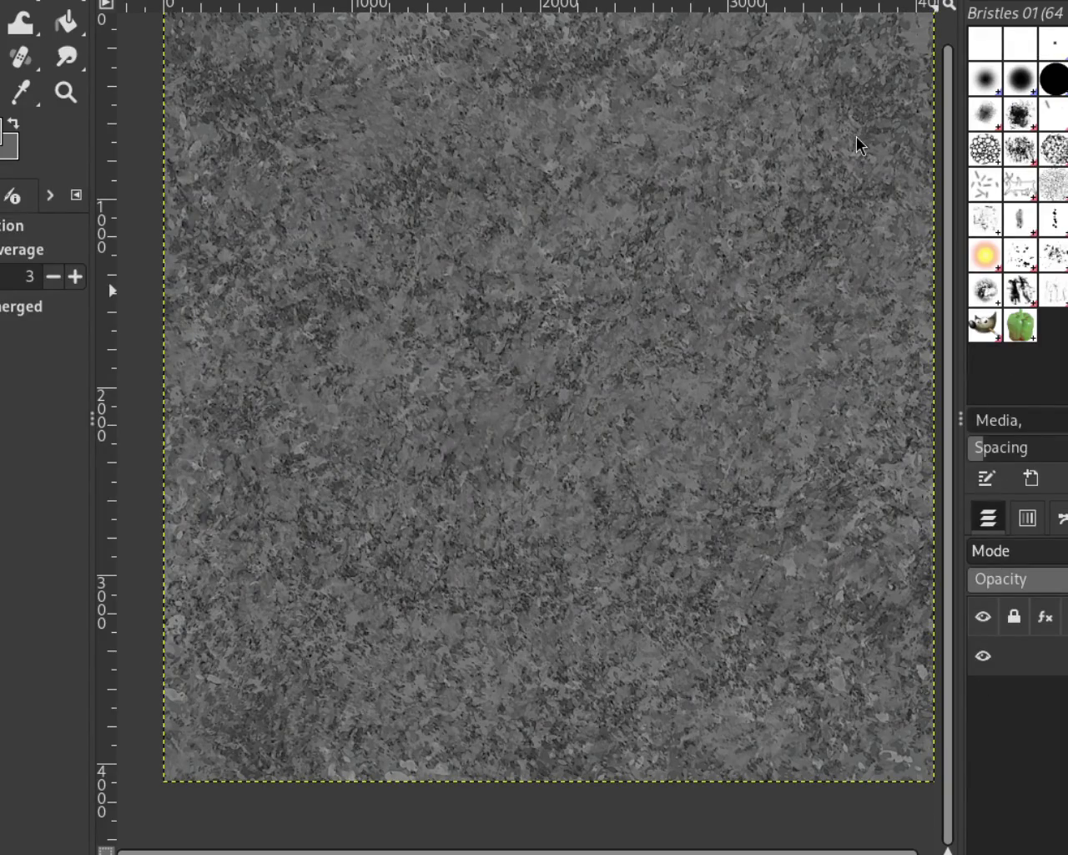
Add a new layer with a plasma render, make it grey clouds, and lower its opacity.
key(shift+ctrl+d)
key(ctrl+f)
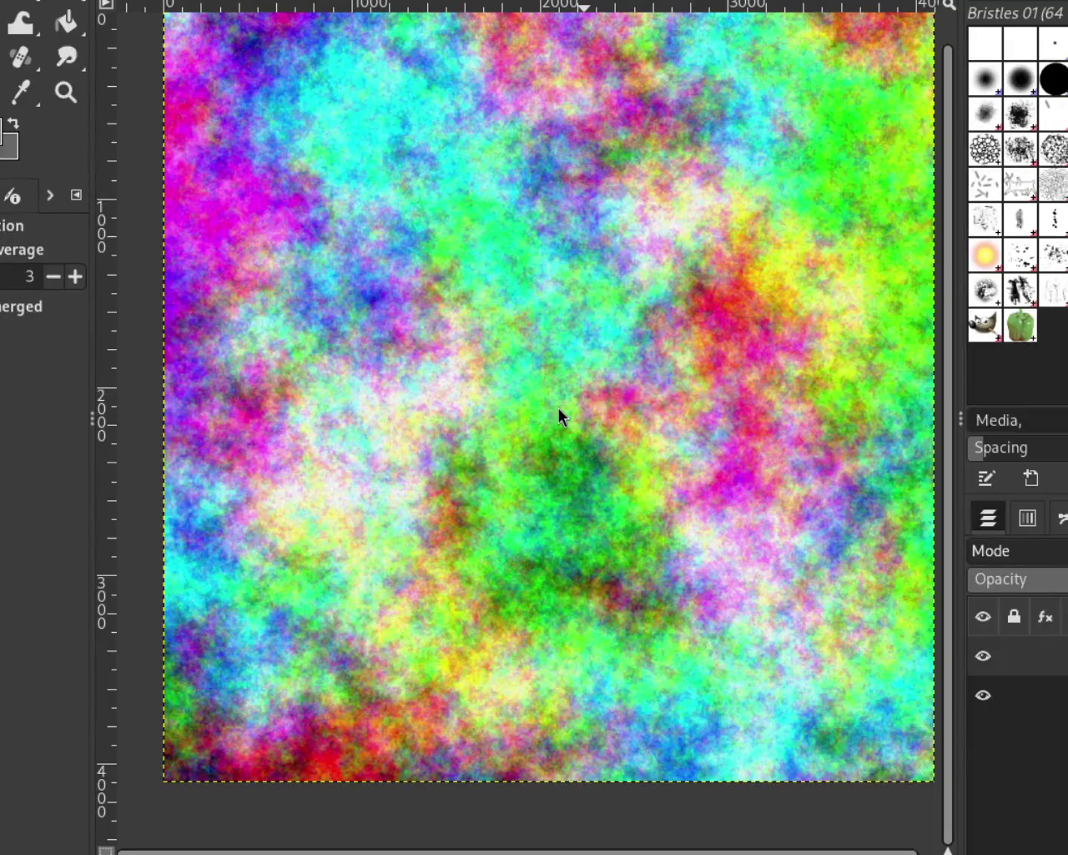
key(ctrl+z)
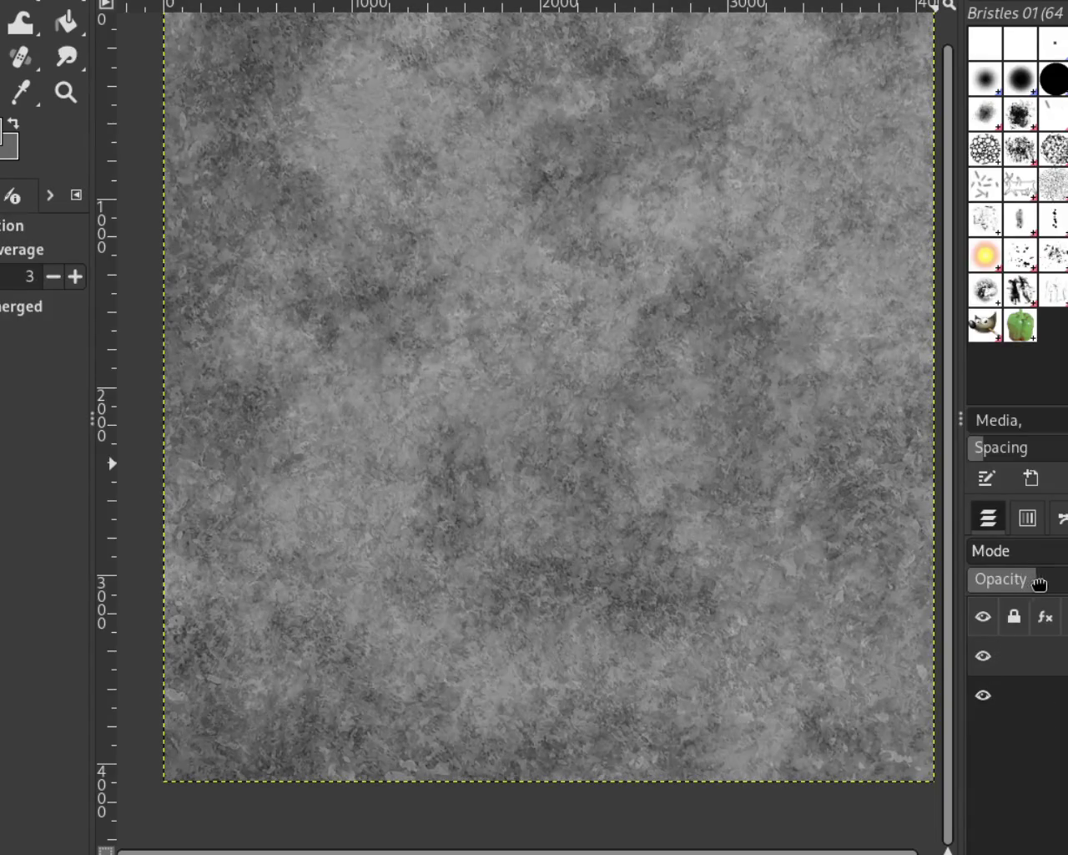
drag(1039, 582, 1008, 583)
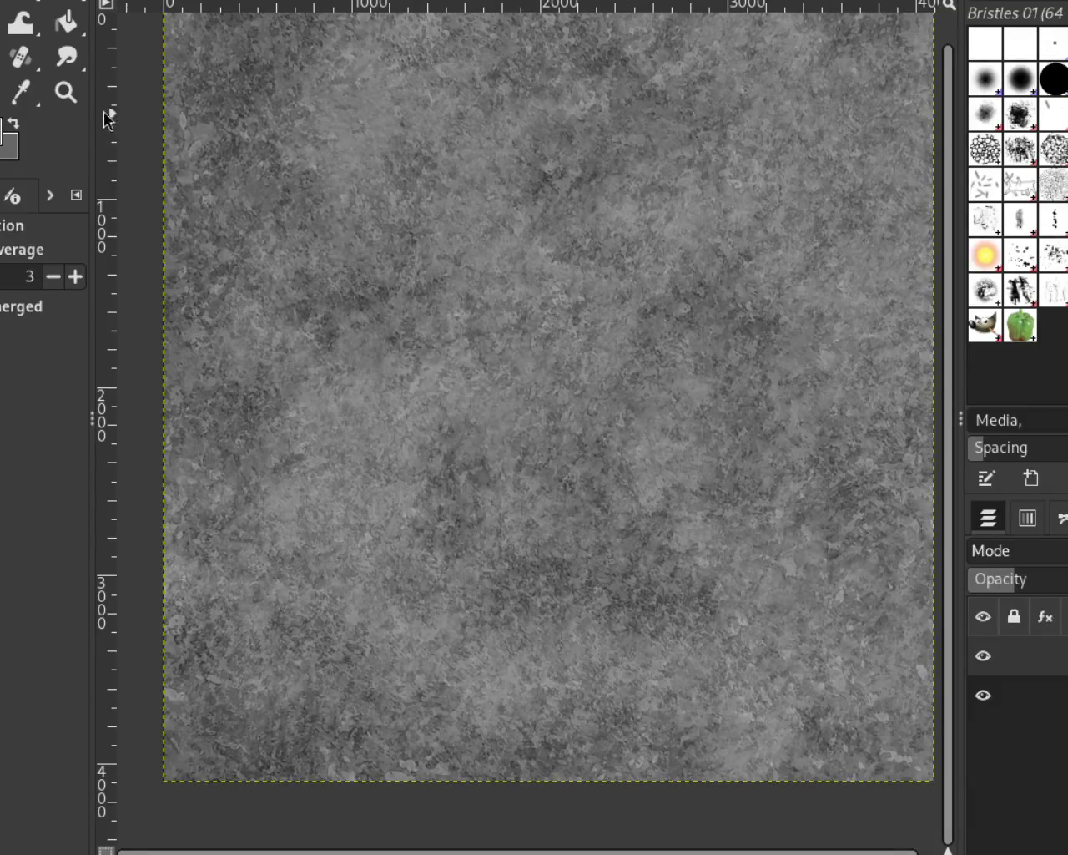
Zoom in close on the blended cloud texture and scroll across it.
click(66, 91)
click(492, 236)
click(493, 237)
click(493, 236)
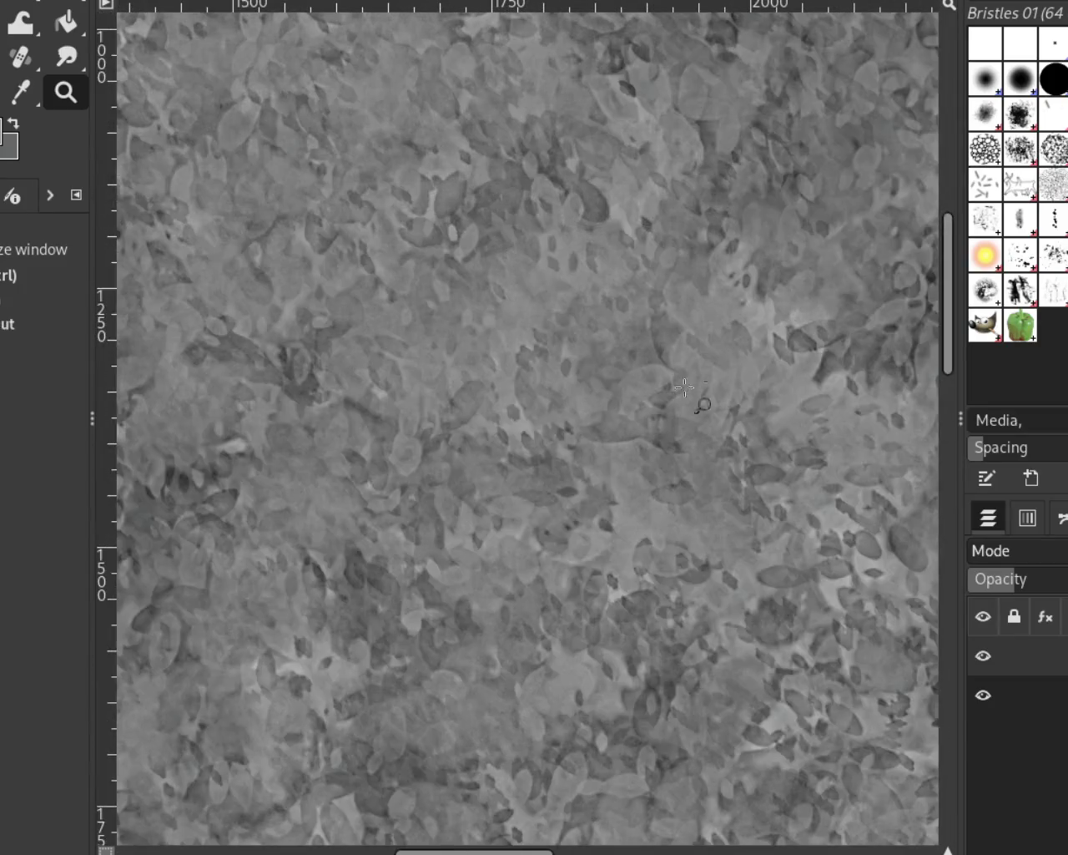
click(528, 262)
click(528, 263)
click(527, 263)
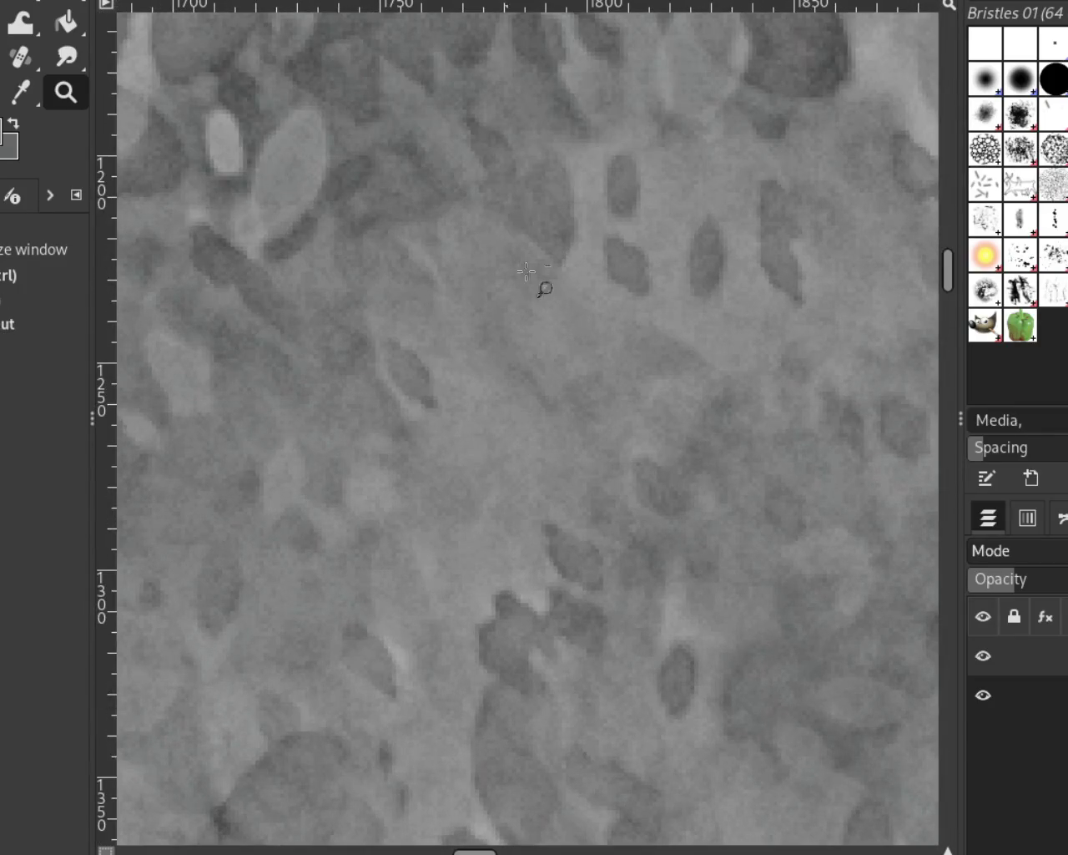
ctrl+scroll(582, 251, down, 3)
ctrl+scroll(579, 256, down, 2)
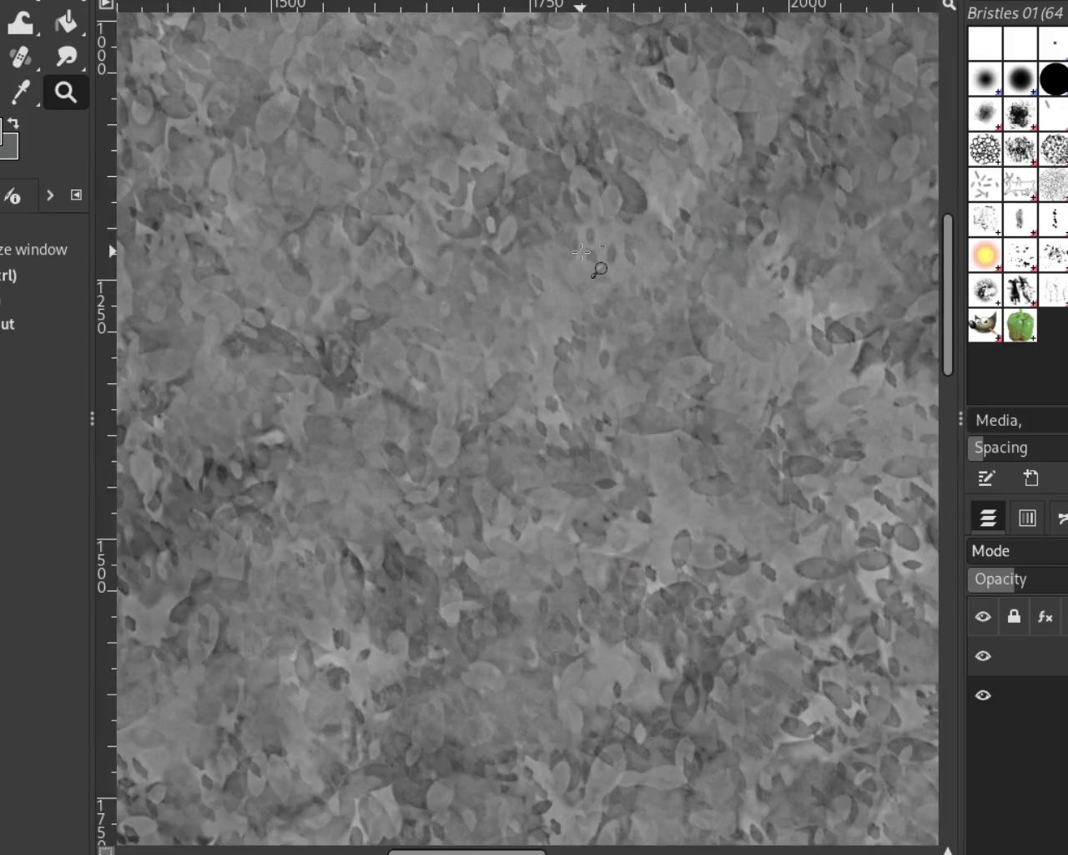
ctrl+scroll(595, 269, down, 3)
ctrl+scroll(596, 269, down, 2)
ctrl+scroll(600, 307, down, 3)
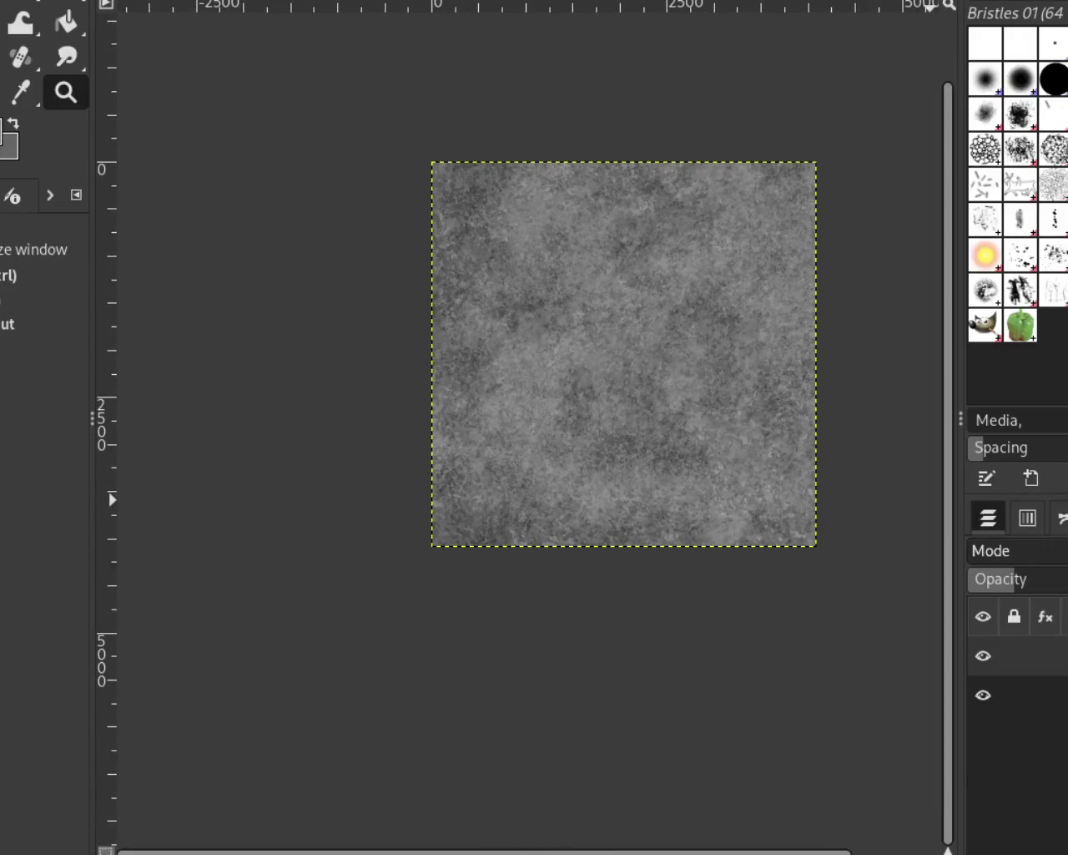
Undo the cloud layer, redo it to compare, then undo it again.
key(ctrl+z)
key(ctrl+y)
key(ctrl+z)
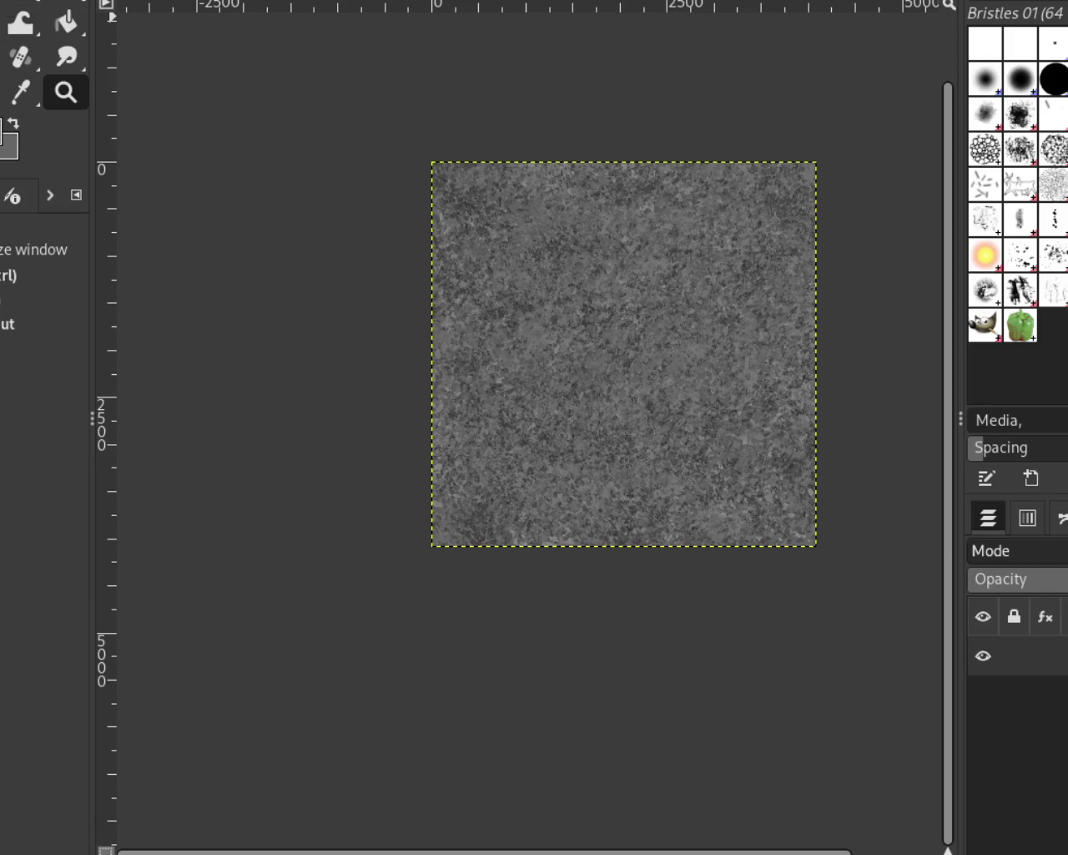
ctrl+scroll(662, 218, up, 3)
ctrl+scroll(662, 219, up, 2)
ctrl+scroll(662, 219, down, 2)
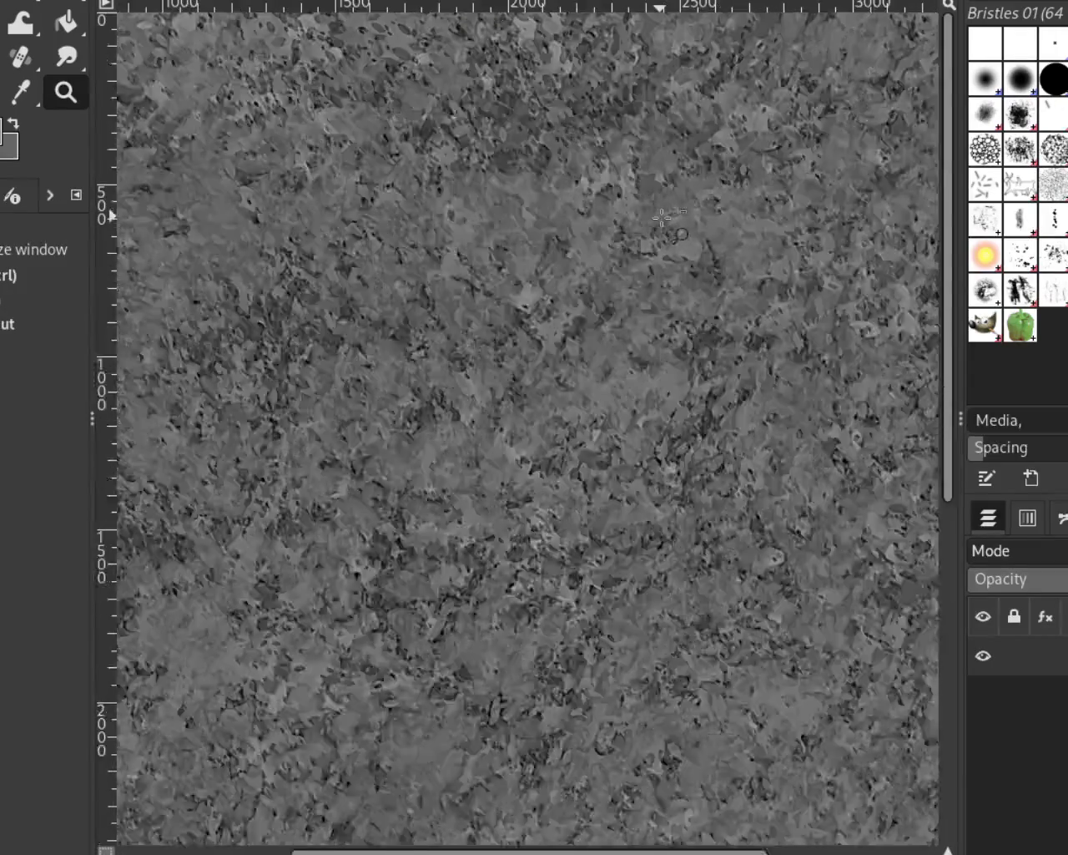
ctrl+scroll(662, 218, down, 2)
ctrl+scroll(594, 477, up, 3)
ctrl+scroll(550, 326, down, 2)
ctrl+scroll(568, 334, down, 1)
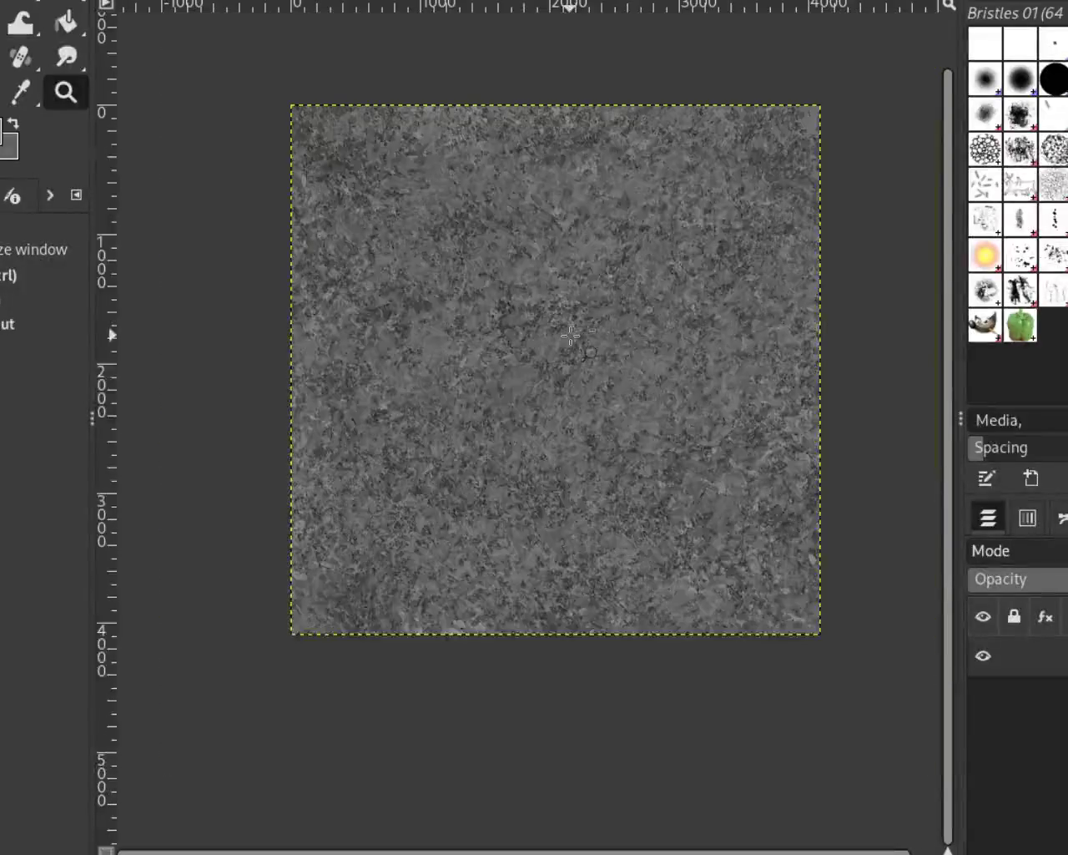
ctrl+scroll(643, 338, up, 1)
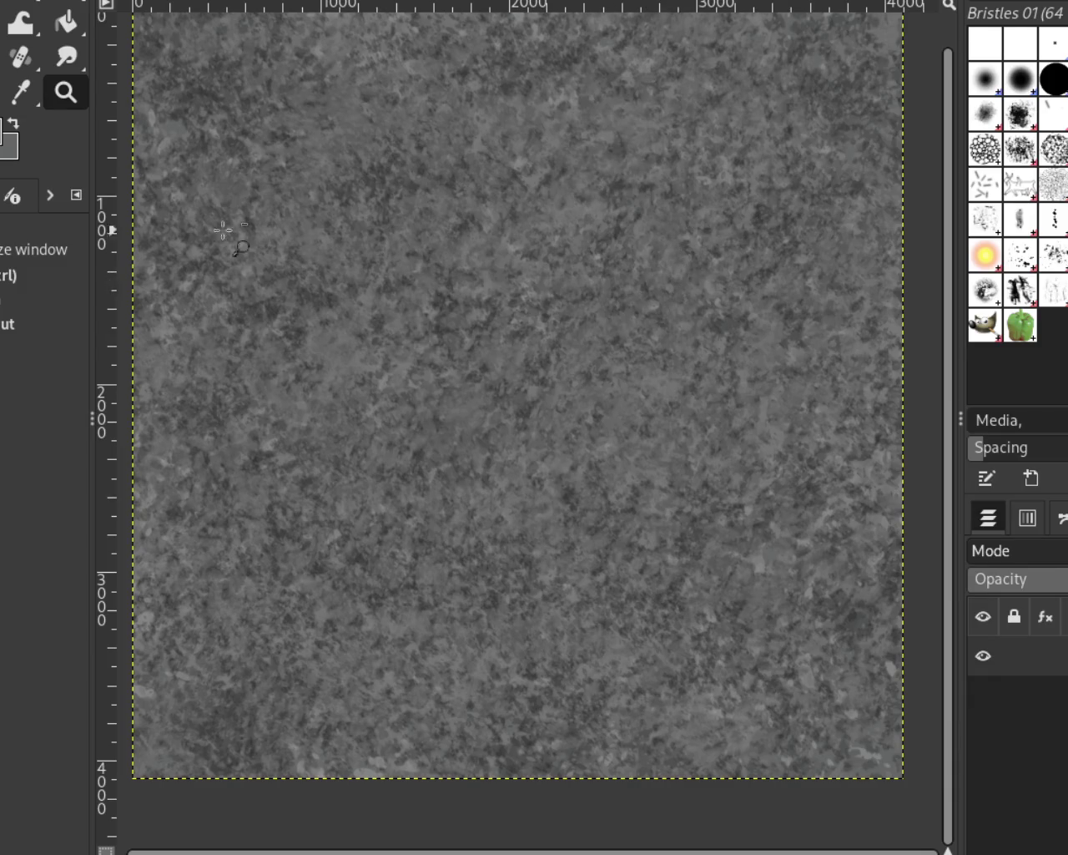
Zoom in on the texture detail, then back out to the whole image.
click(437, 192)
click(437, 192)
ctrl+click(672, 307)
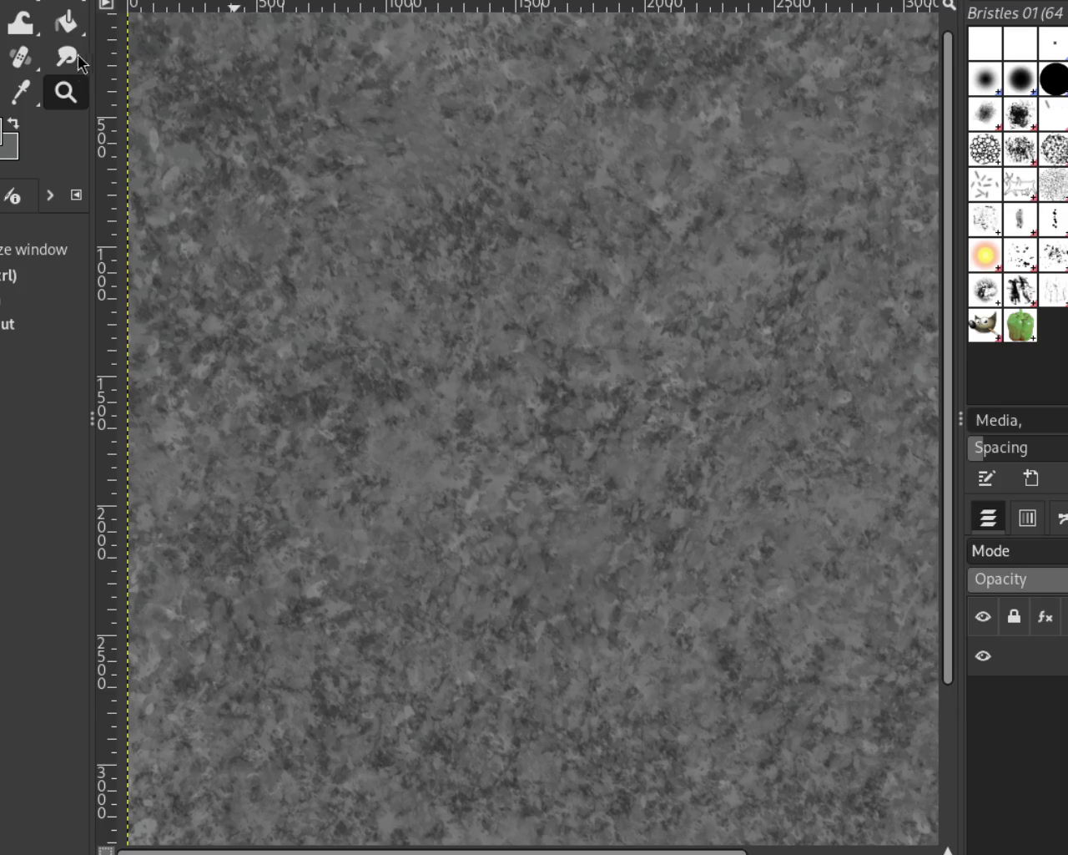
ctrl+click(315, 126)
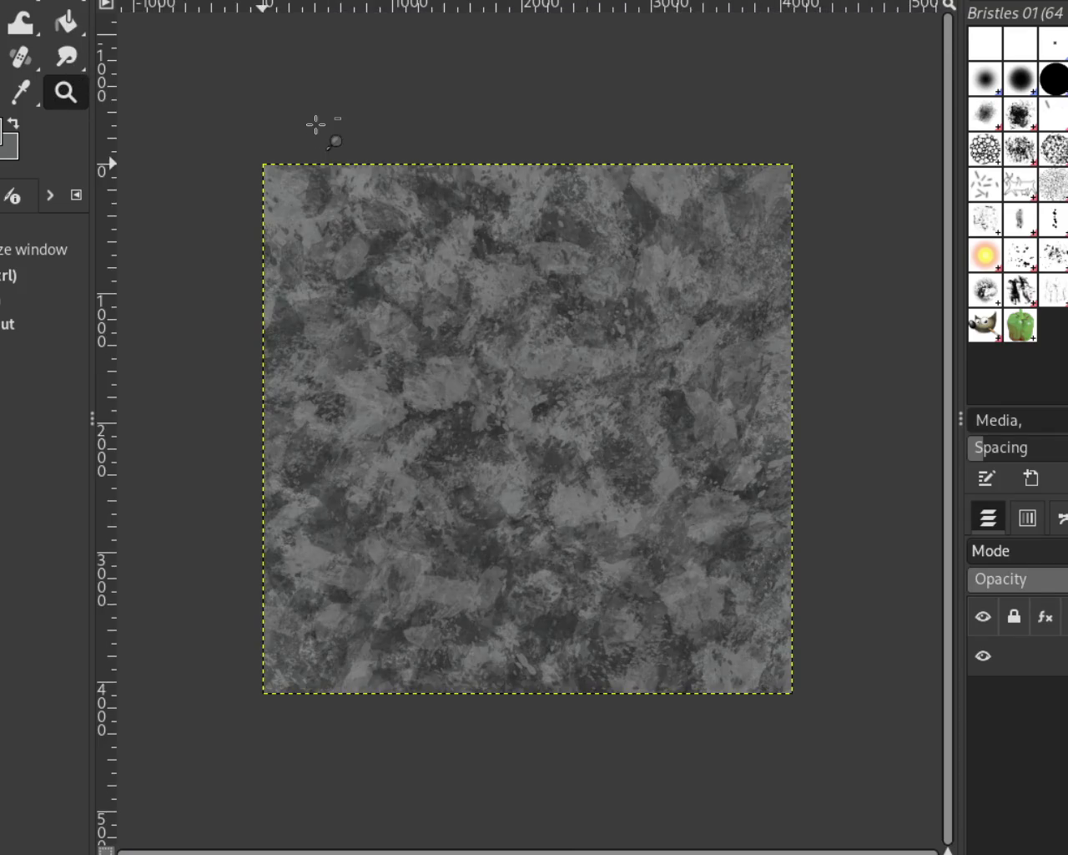
Zoom in and out on the new GIMP texture until the image fills the view.
click(460, 351)
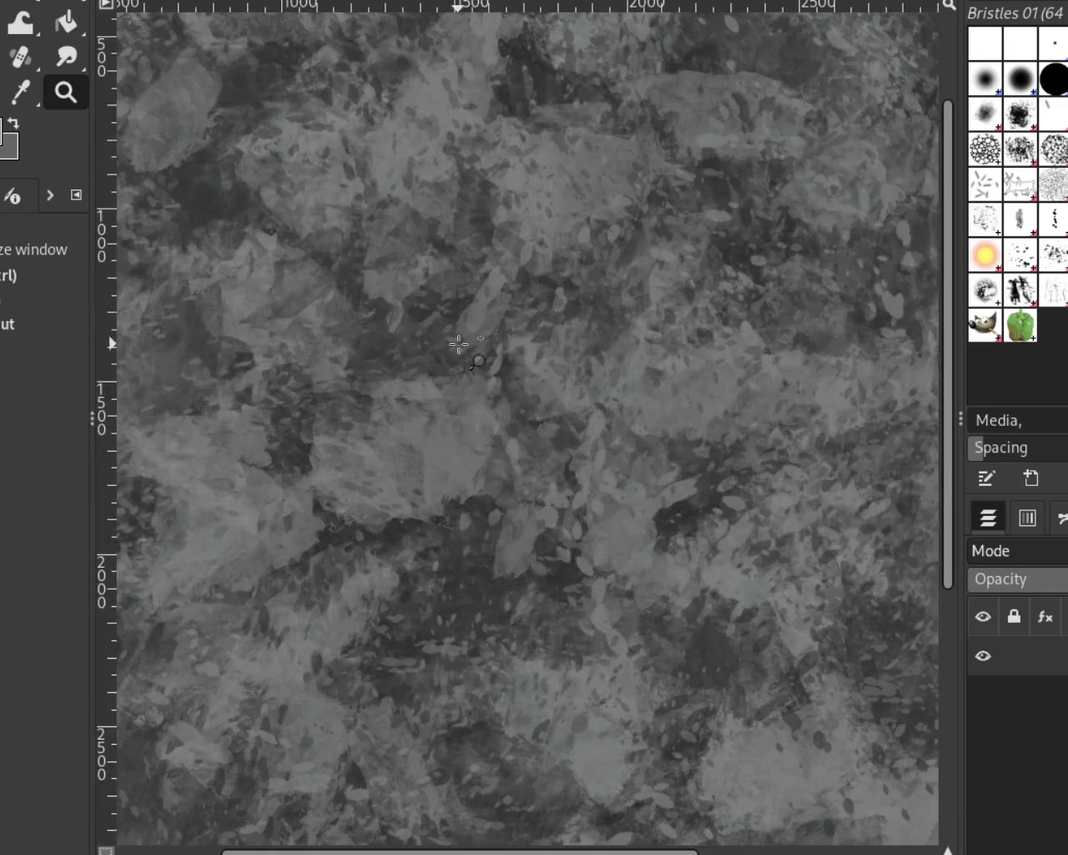
click(460, 349)
ctrl+click(476, 334)
ctrl+click(486, 322)
click(539, 354)
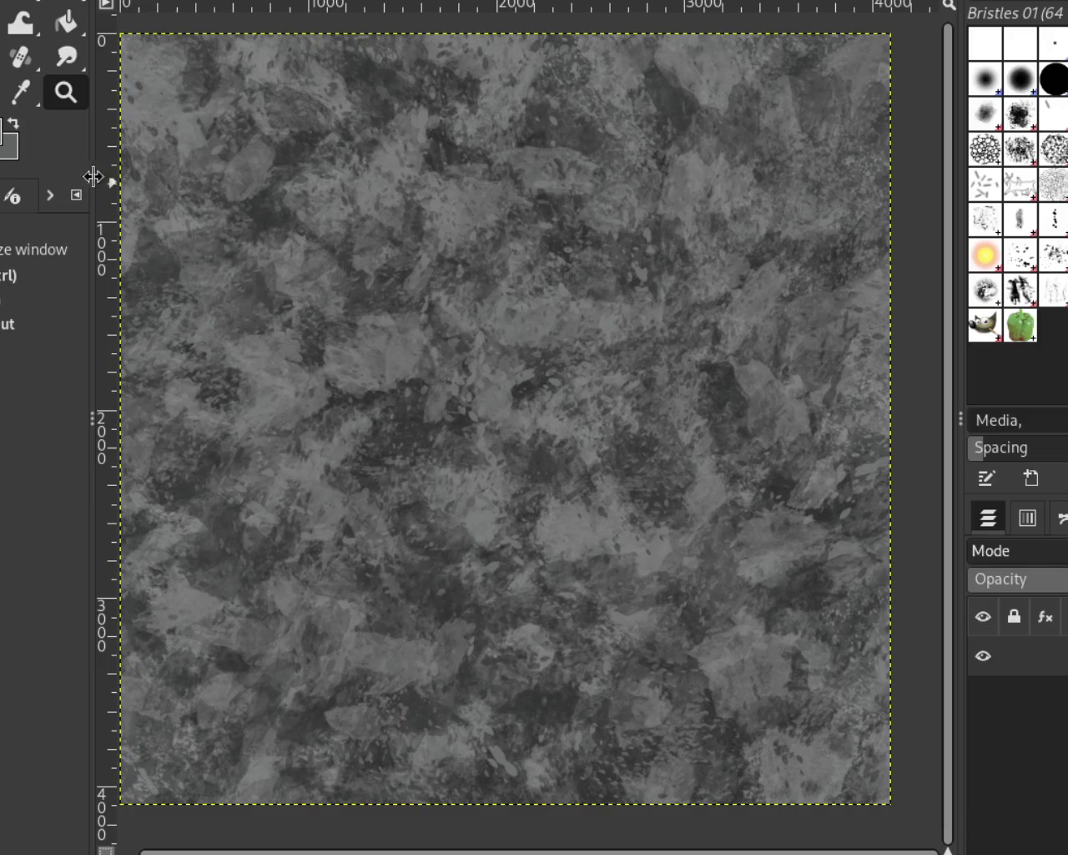
click(541, 445)
ctrl+click(542, 445)
click(425, 361)
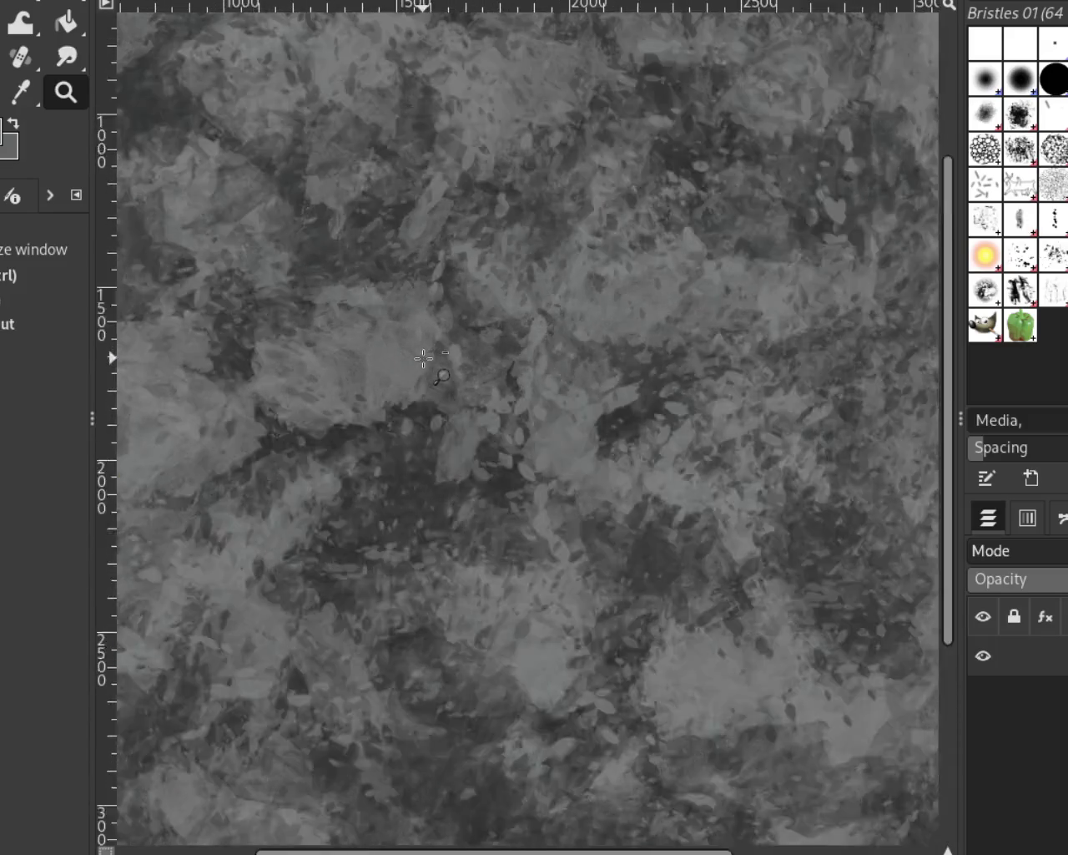
ctrl+click(423, 358)
click(339, 302)
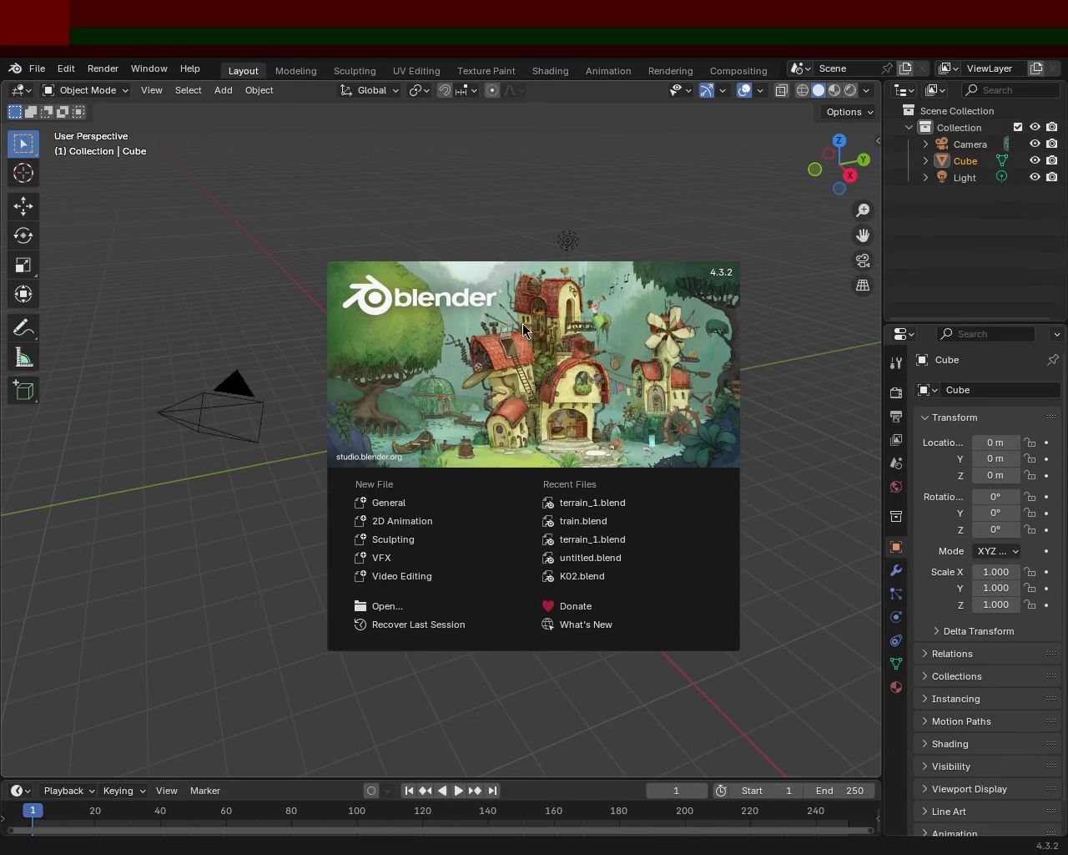
In Blender, dismiss the splash screen and delete the default cube.
click(513, 320)
click(14, 67)
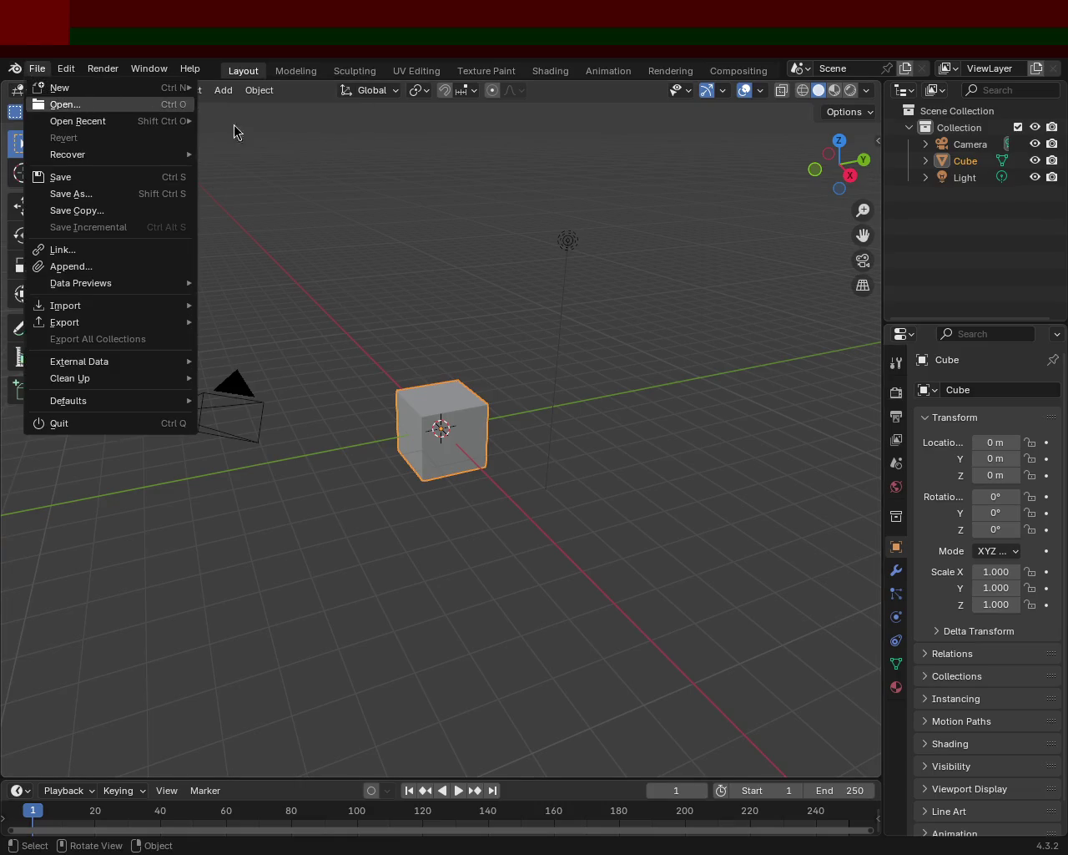
click(970, 144)
click(966, 160)
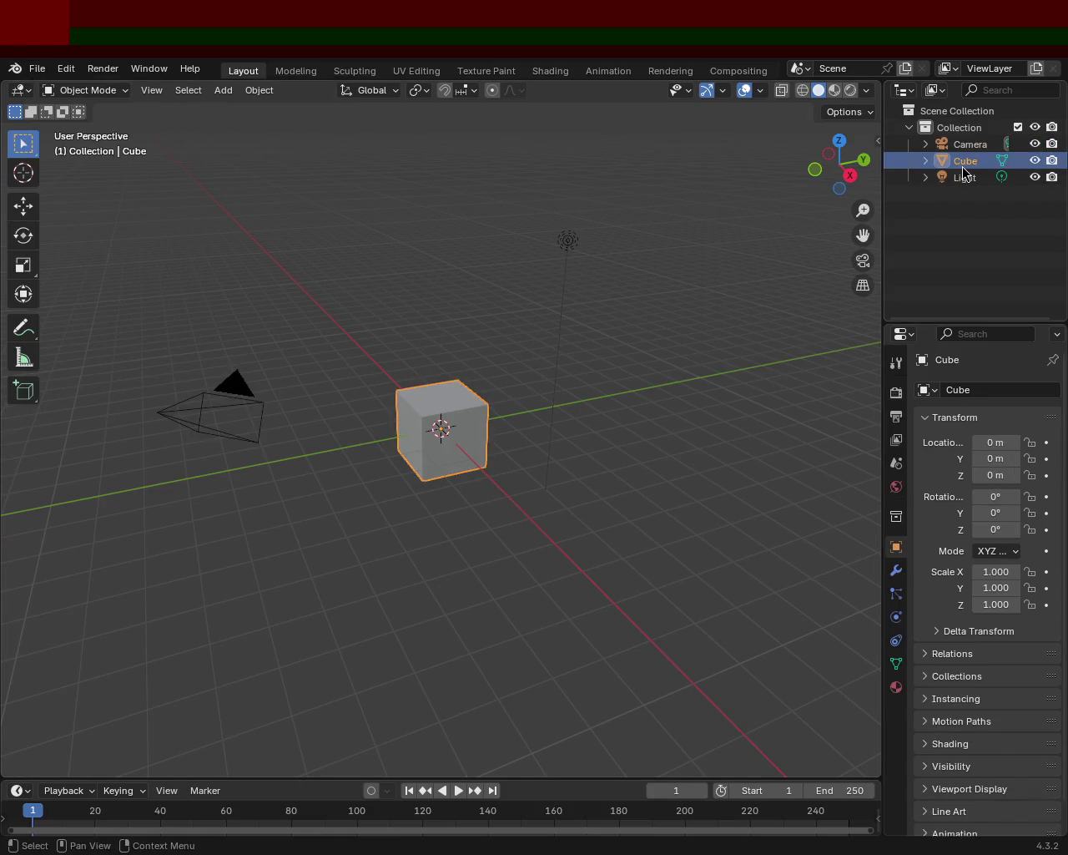
key(Delete)
key(shift+a)
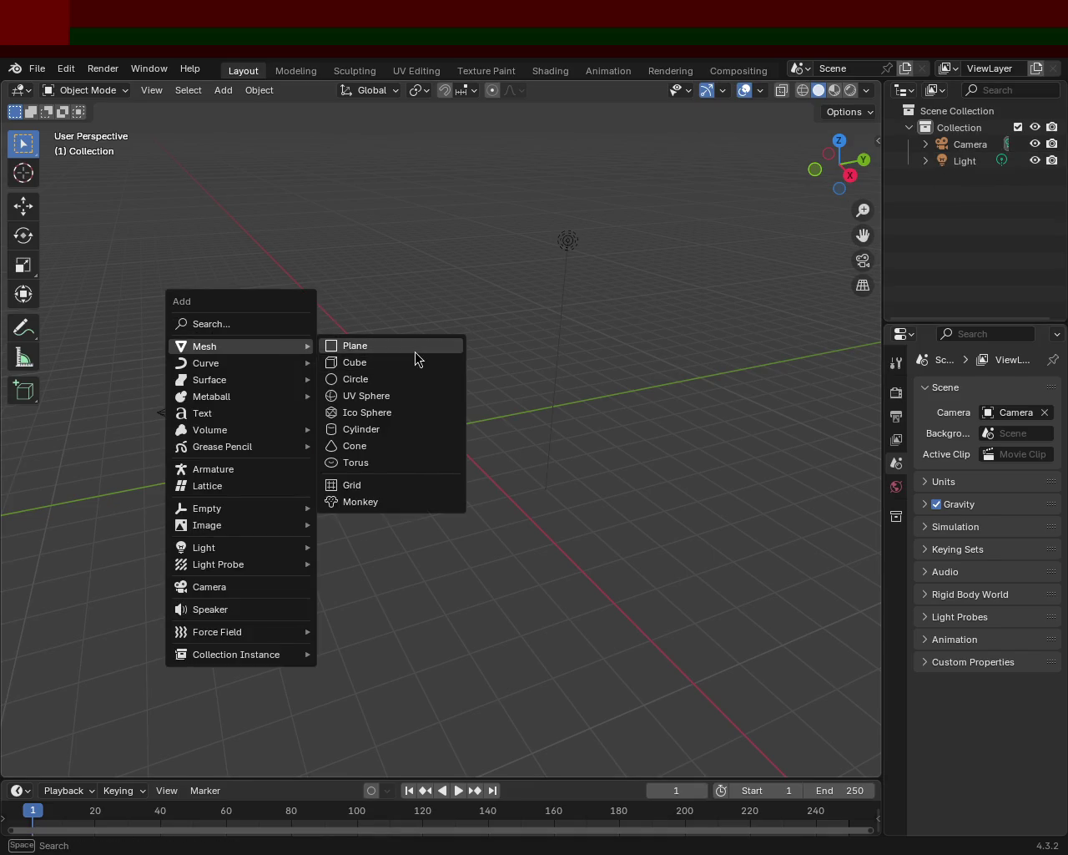
Add a plane at the origin and scale it up to 24.045.
mouse_move(204, 346)
click(417, 355)
key(s)
click(629, 496)
mouse_move(550, 326)
middle_down()
mouse_move(567, 565)
mouse_move(512, 404)
mouse_move(446, 324)
mouse_move(524, 379)
middle_up()
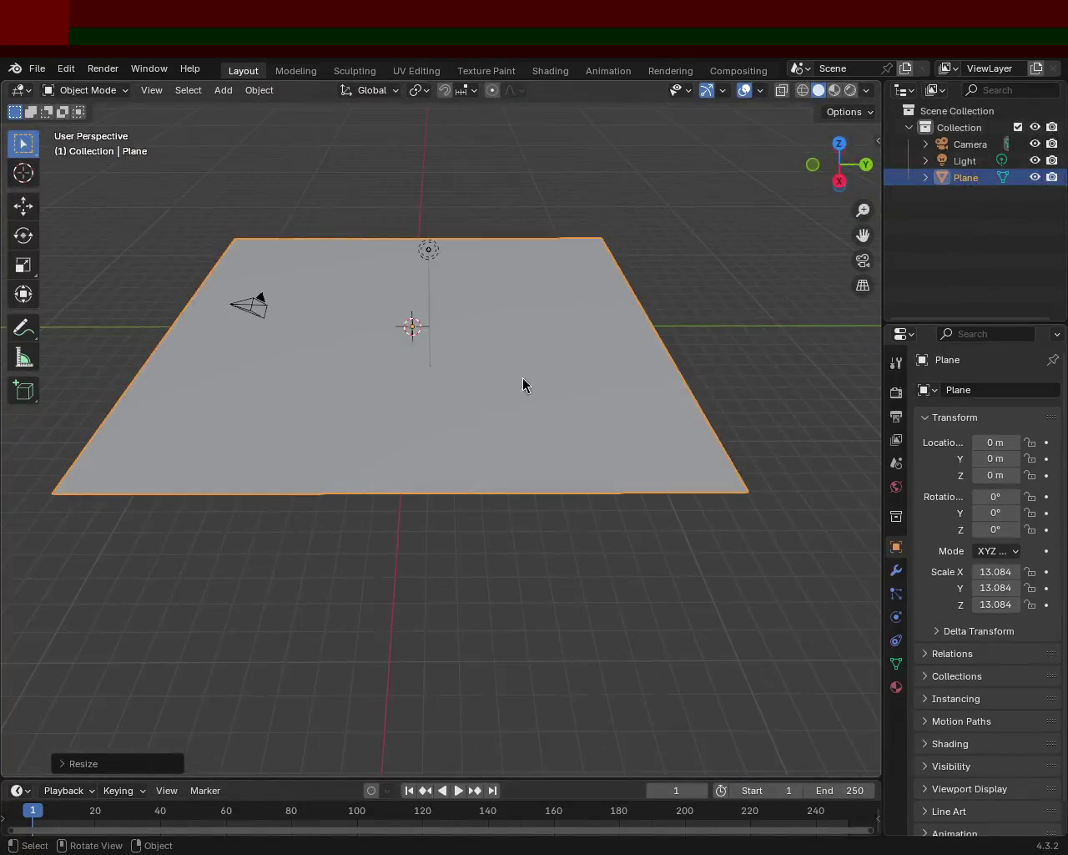
key(s)
click(469, 405)
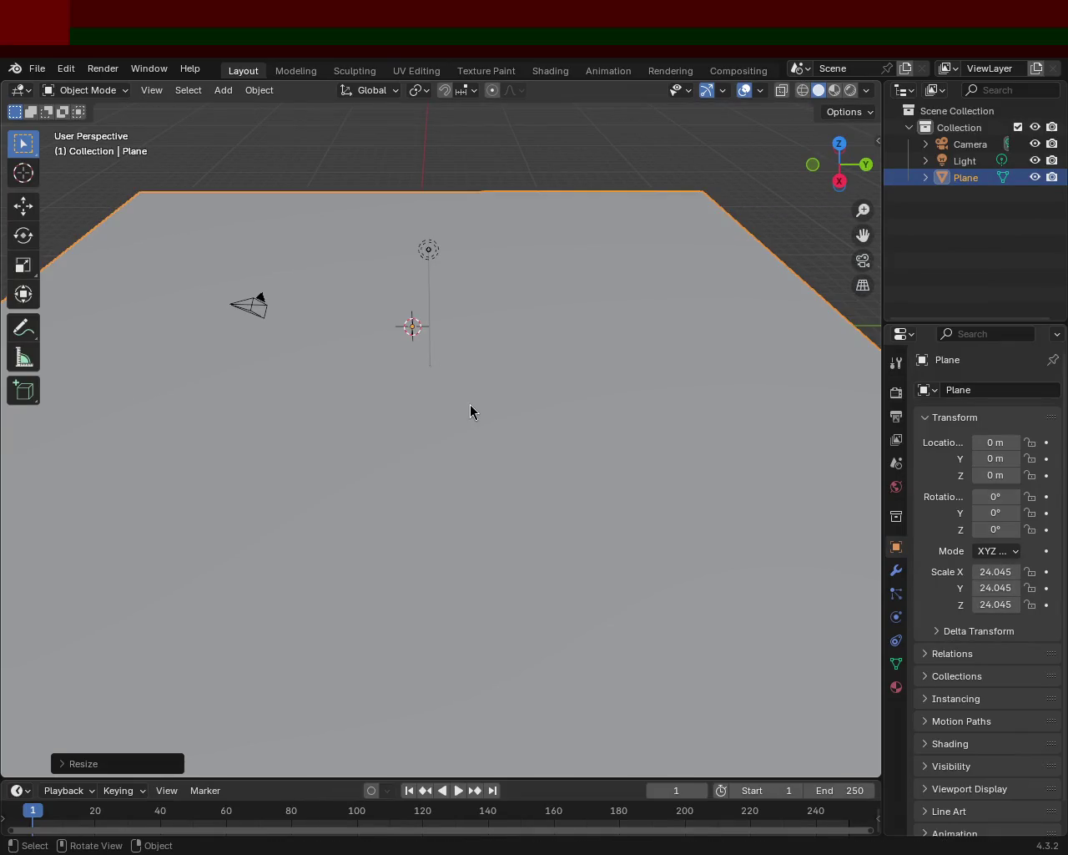
In Edit Mode, subdivide the plane's mesh repeatedly into a dense grid.
key(Tab)
key(ctrl+e)
key(d)
key(ctrl+e)
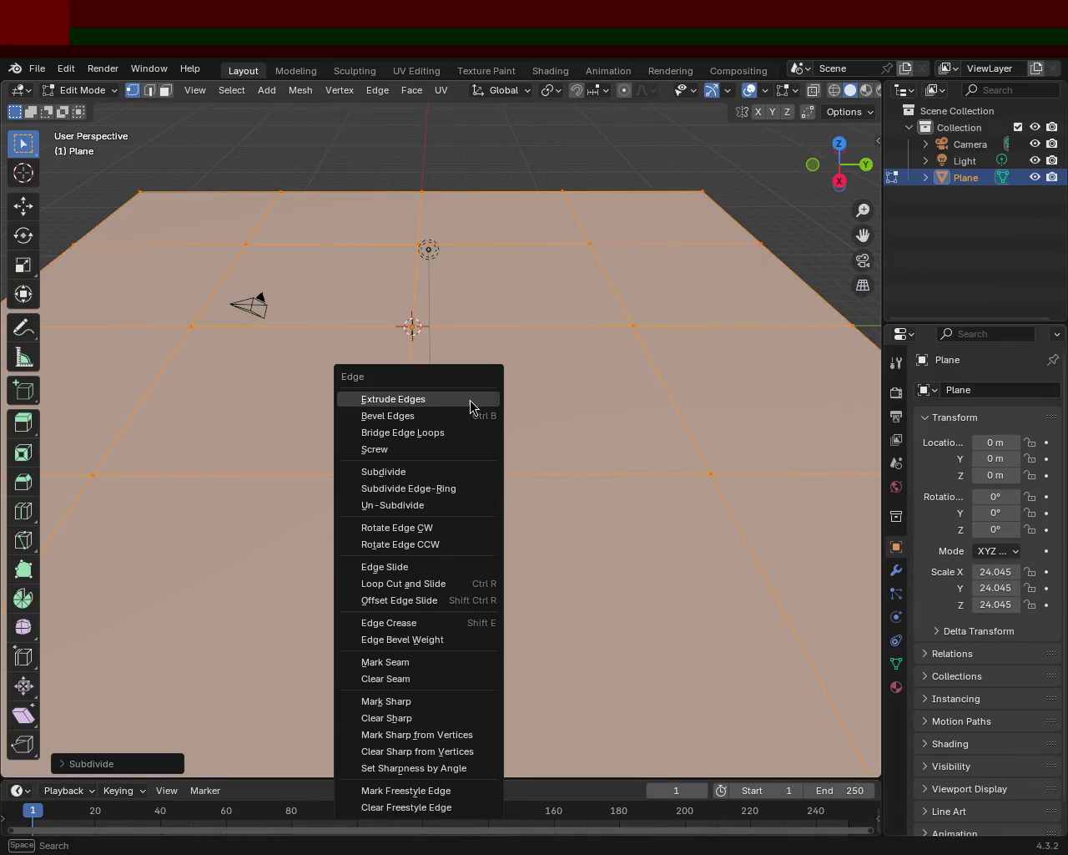
key(d)
key(ctrl+e)
key(d)
key(ctrl+e)
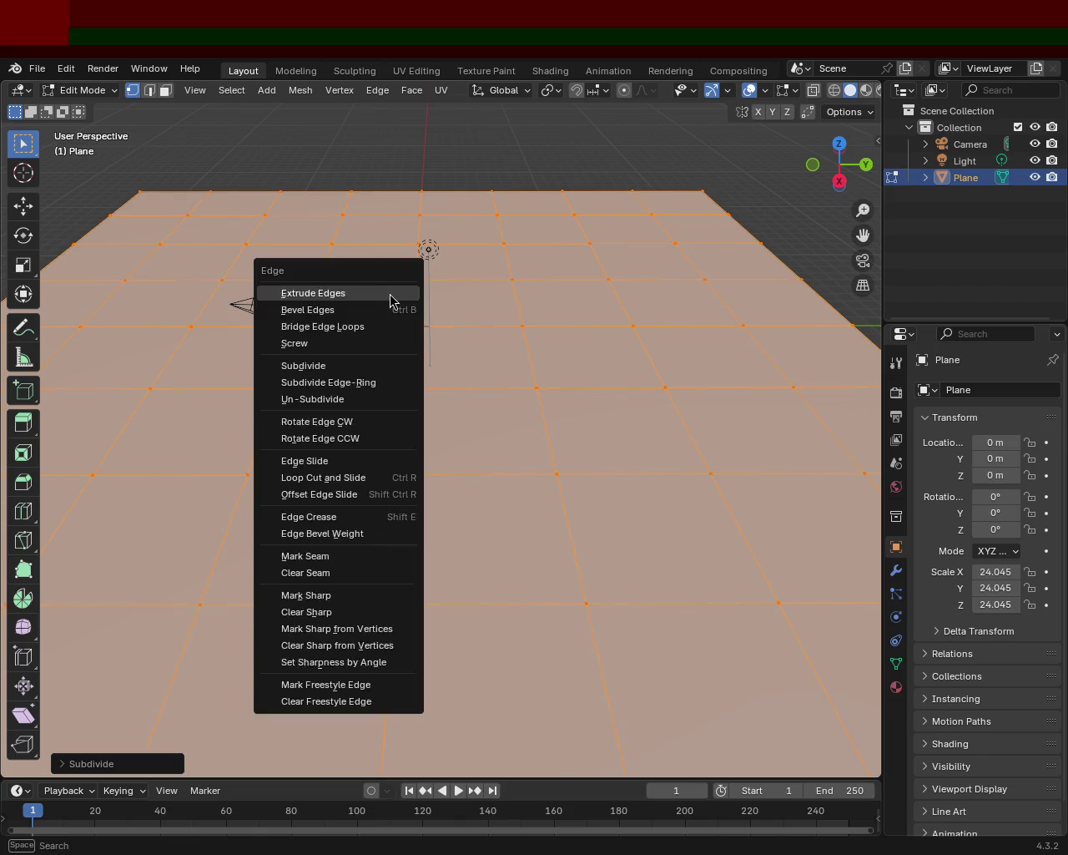
key(d)
key(ctrl+e)
key(d)
Tilt the view to see the whole plane and enlarge the bottom editor area.
scroll(417, 351, down, 3)
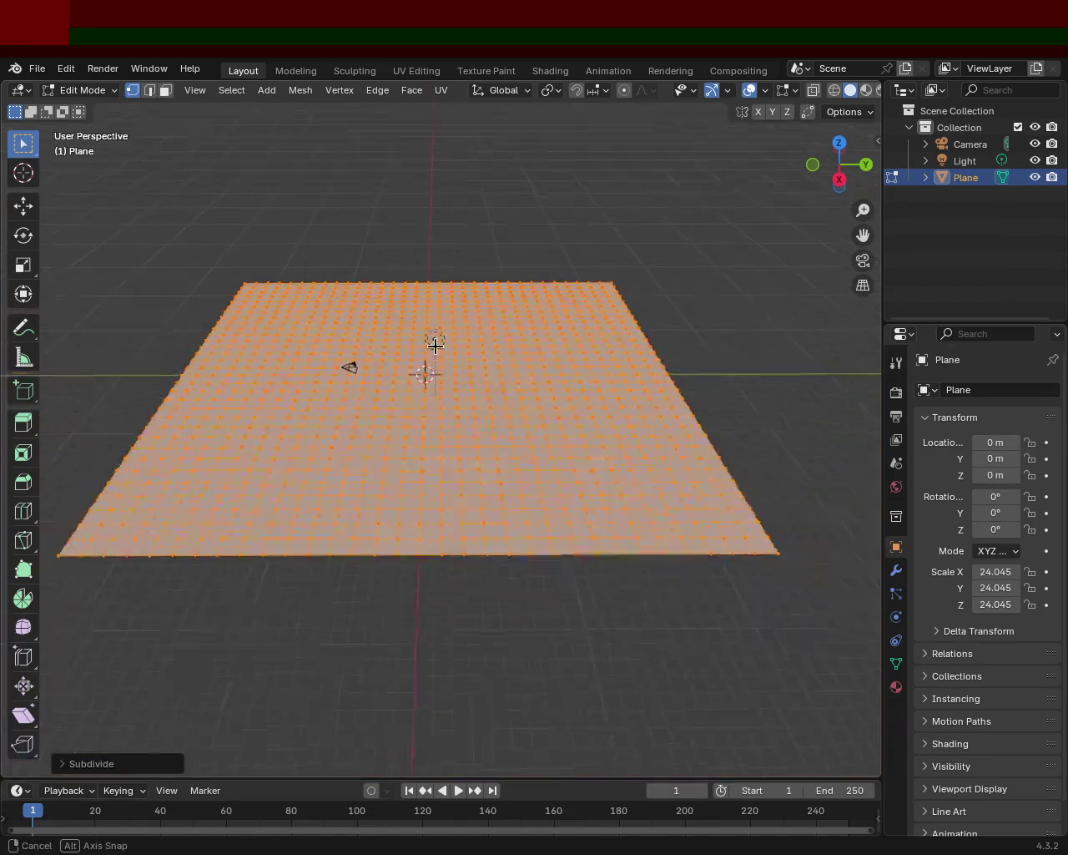
middle_drag(425, 370, 287, 505)
drag(301, 778, 326, 565)
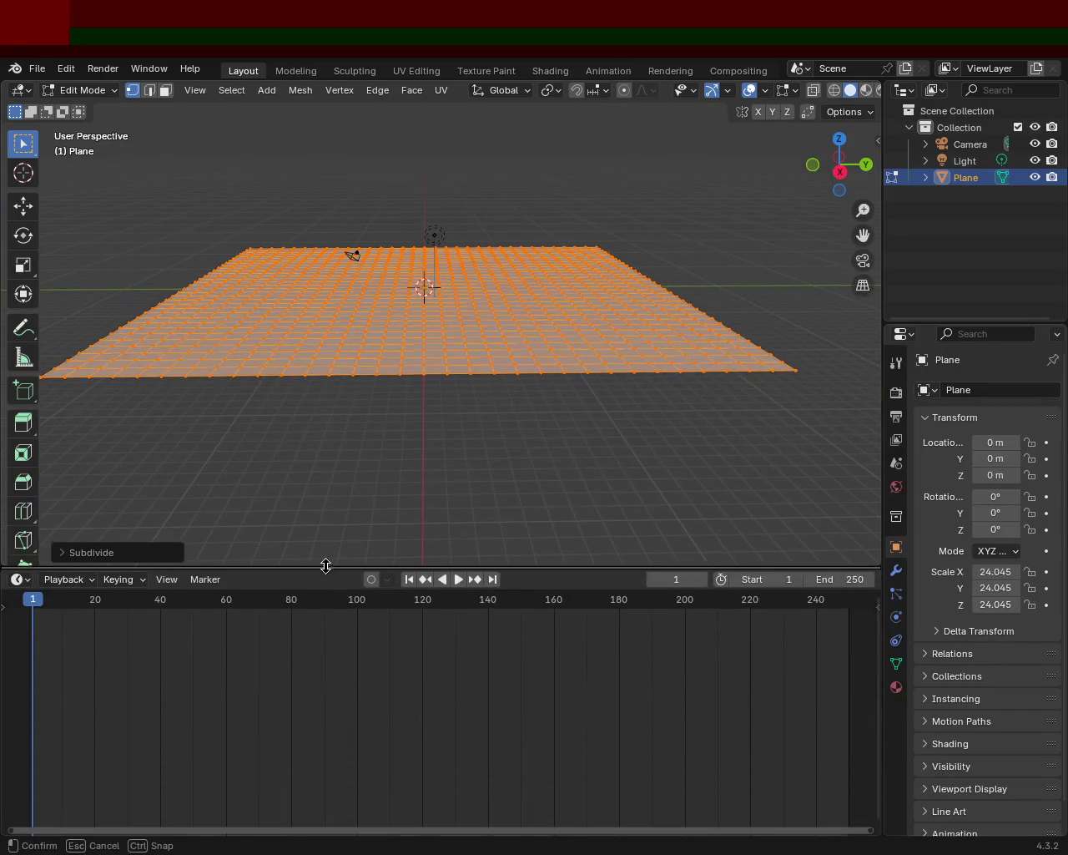
click(17, 576)
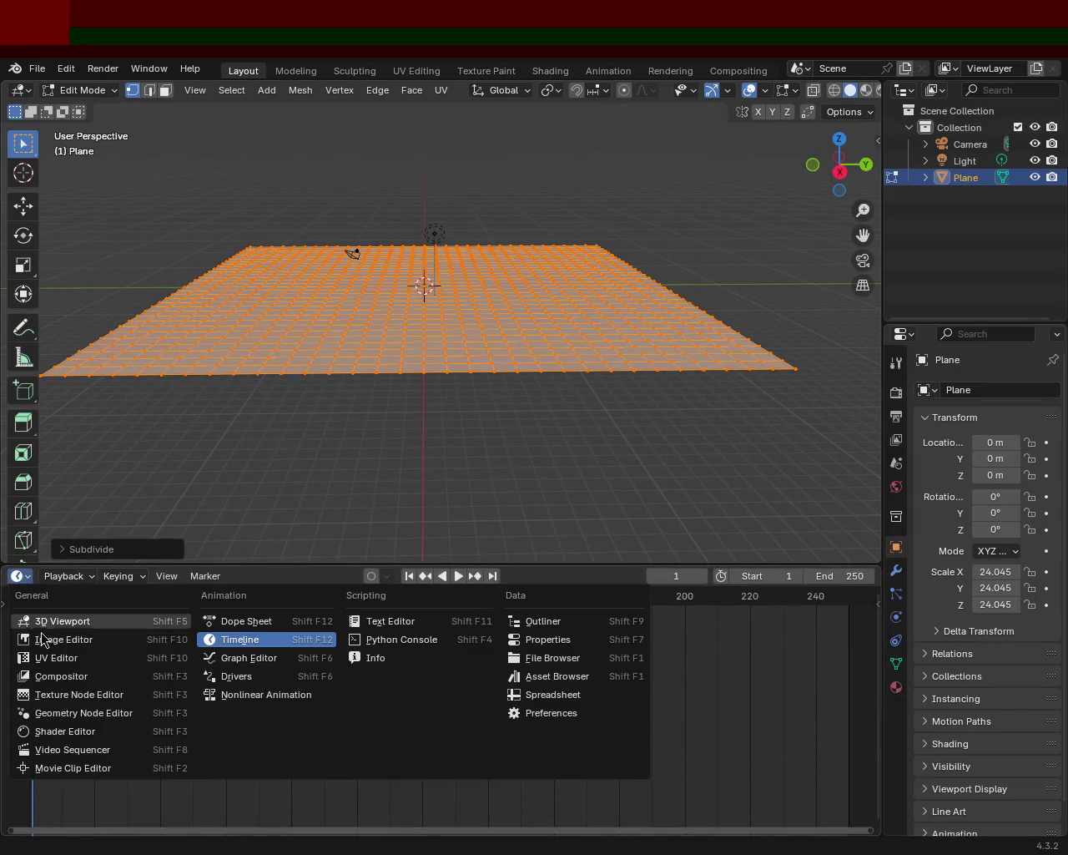
Make the bottom area a Geometry Node editor with a new node group on the plane.
click(87, 718)
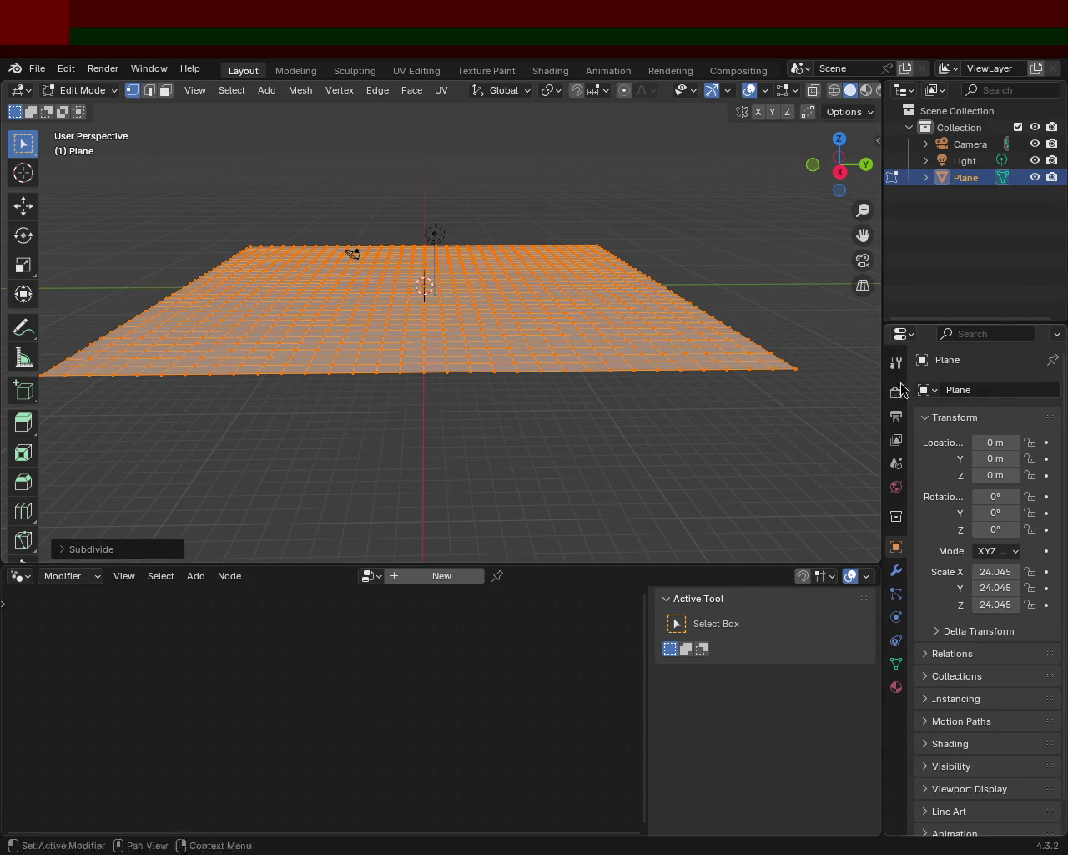
click(430, 577)
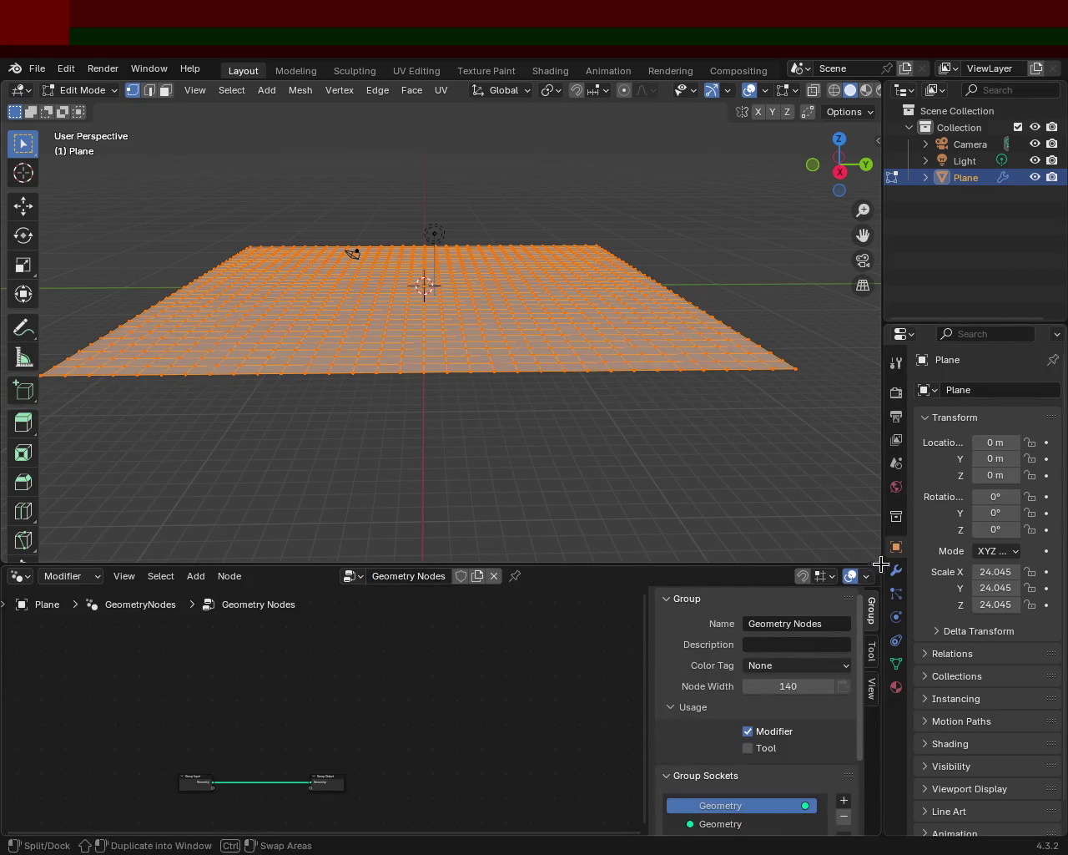
middle_drag(377, 743, 464, 679)
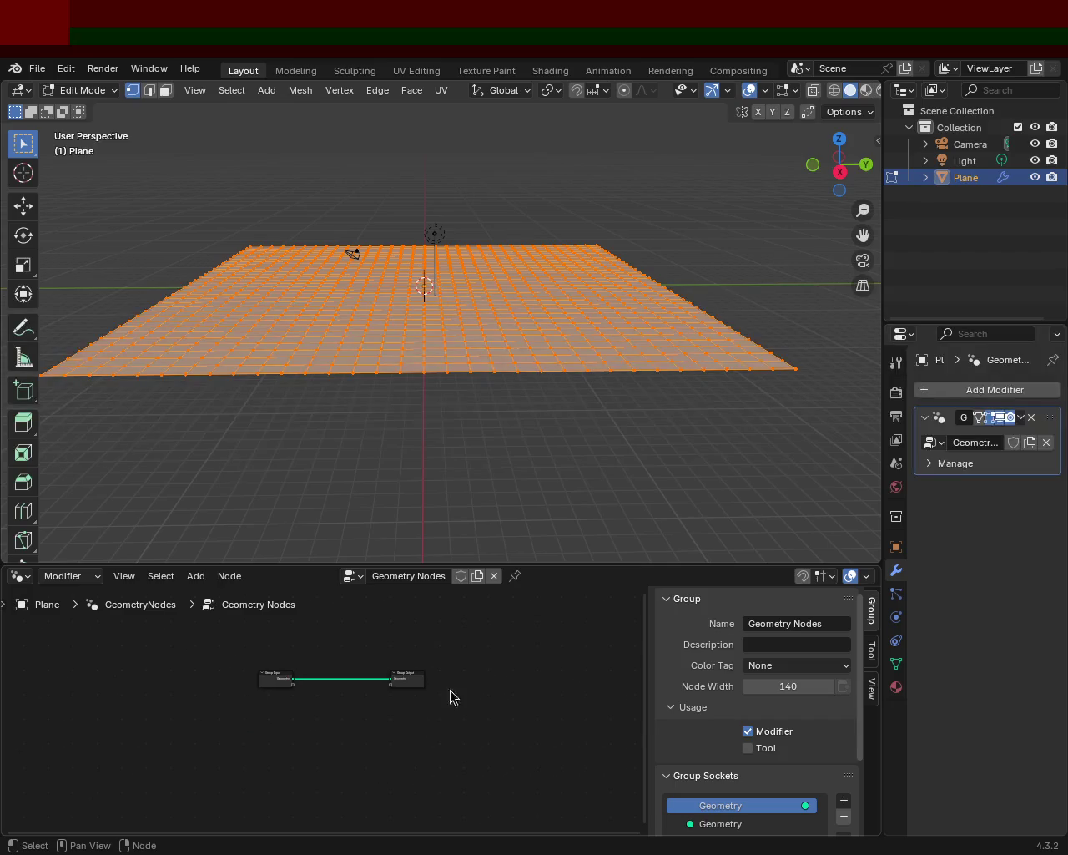
scroll(351, 705, up, 3)
Add a Noise Texture node at the lower left of the node tree.
key(shift+a)
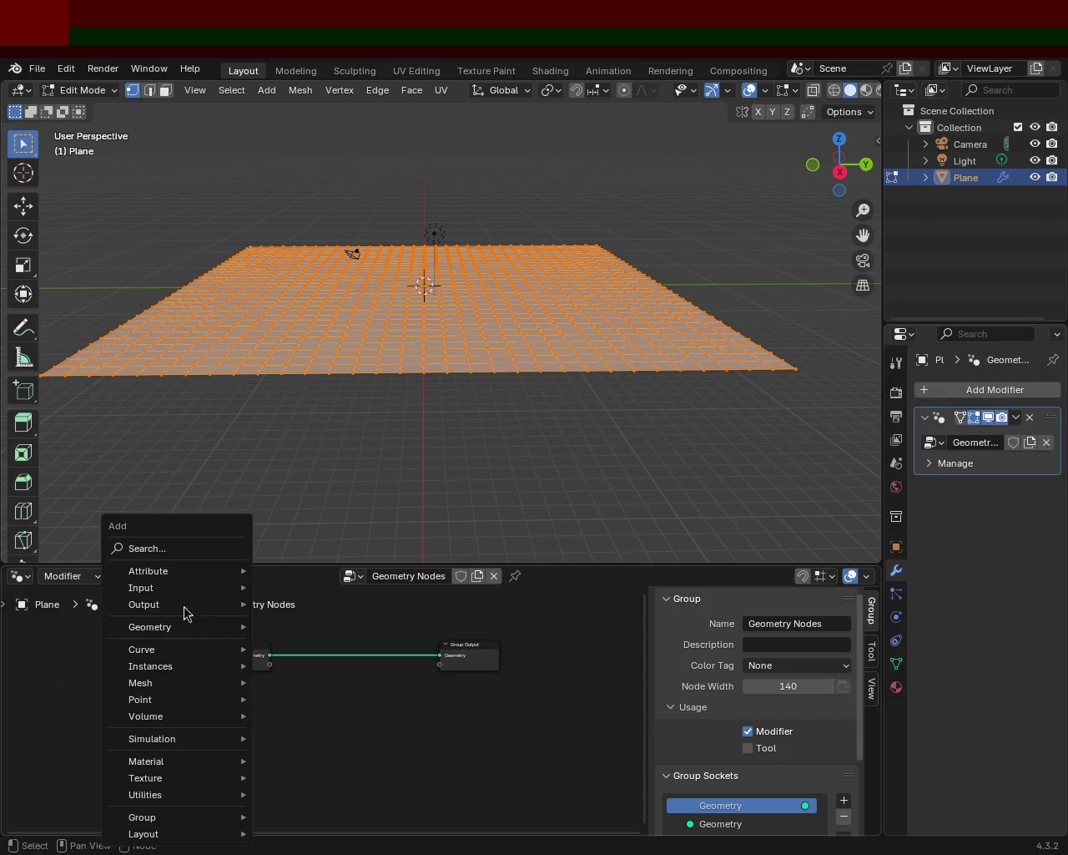
click(187, 548)
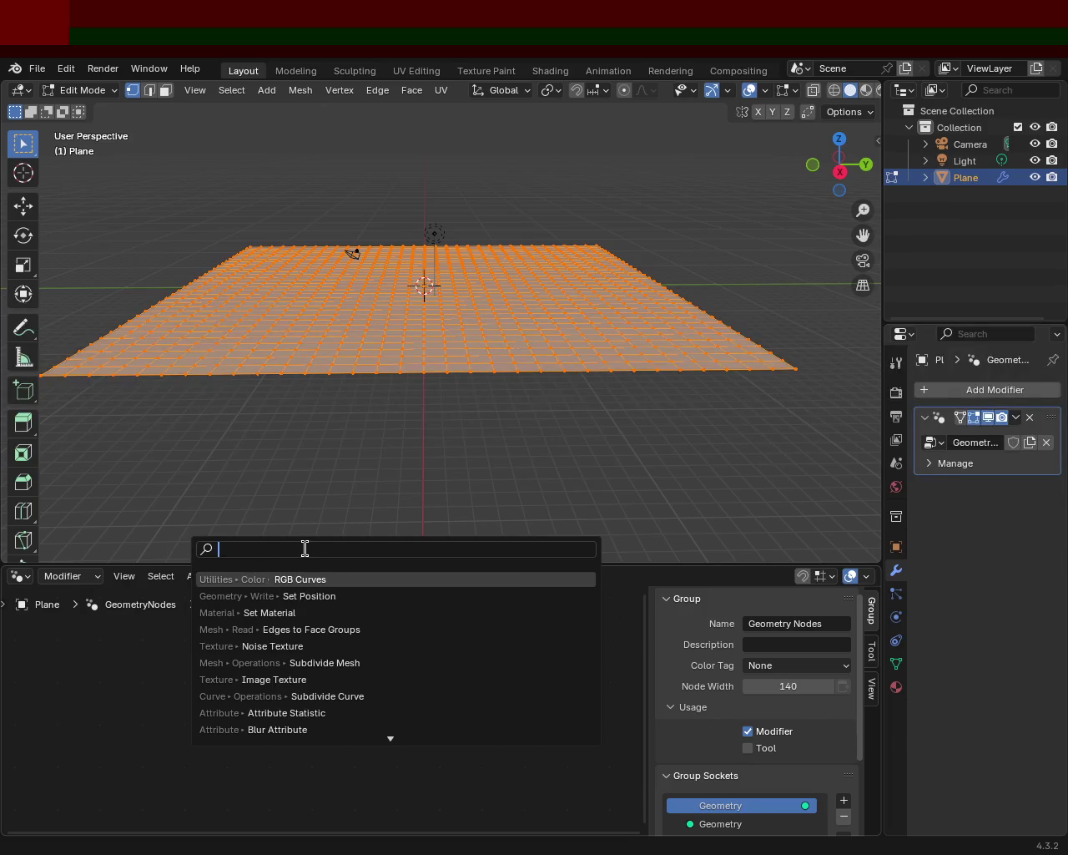
text(noise)
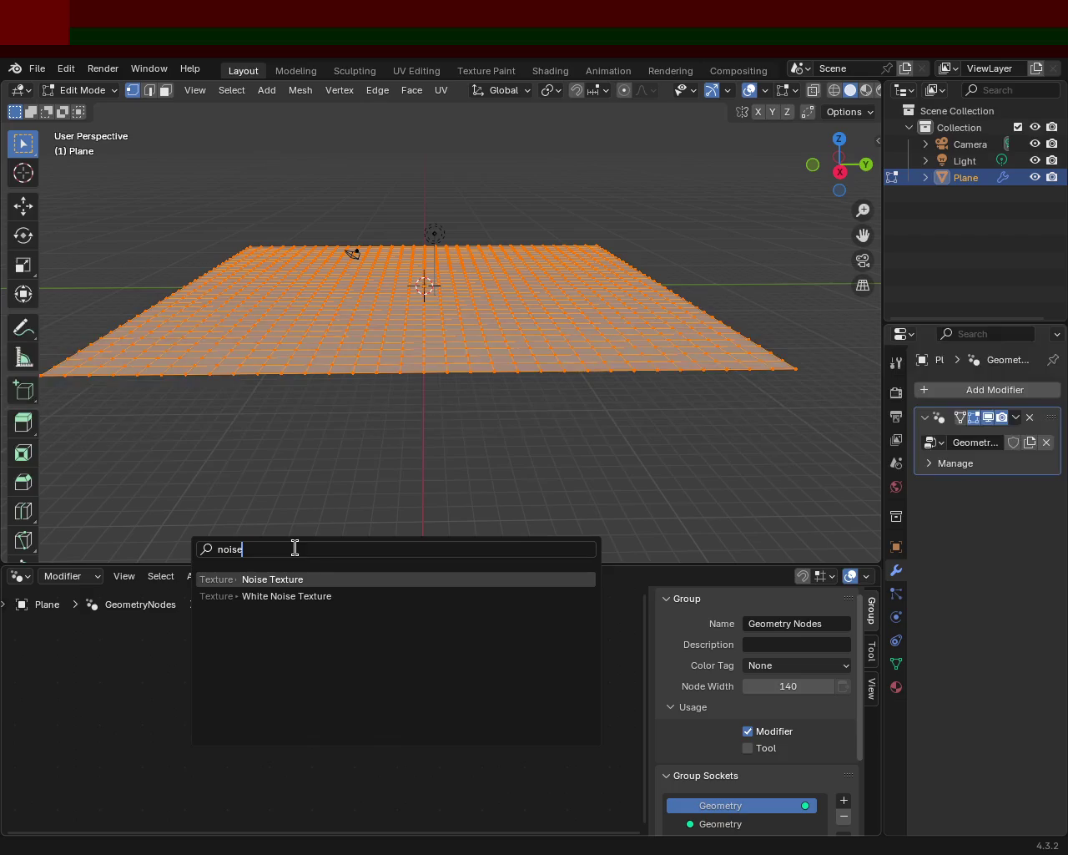
click(308, 576)
click(102, 701)
Add an RGB Curves node and feed the noise Color into it.
key(shift+a)
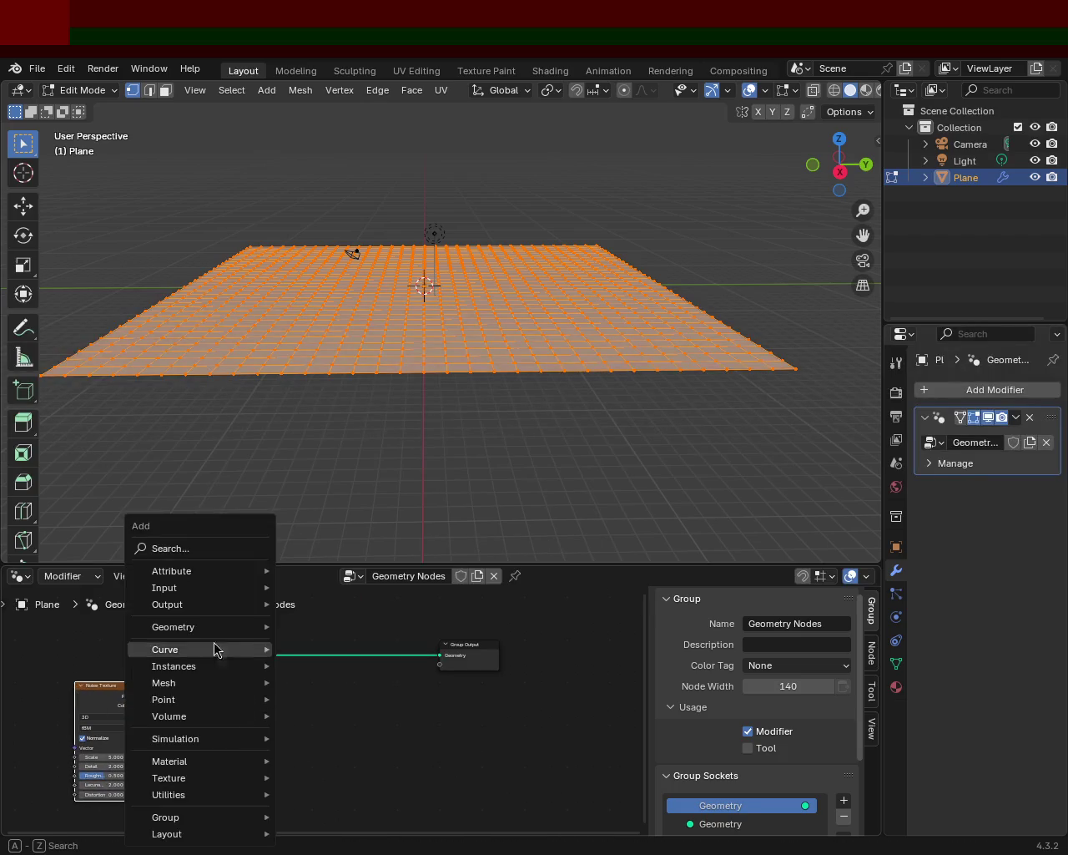
click(192, 551)
text(rg)
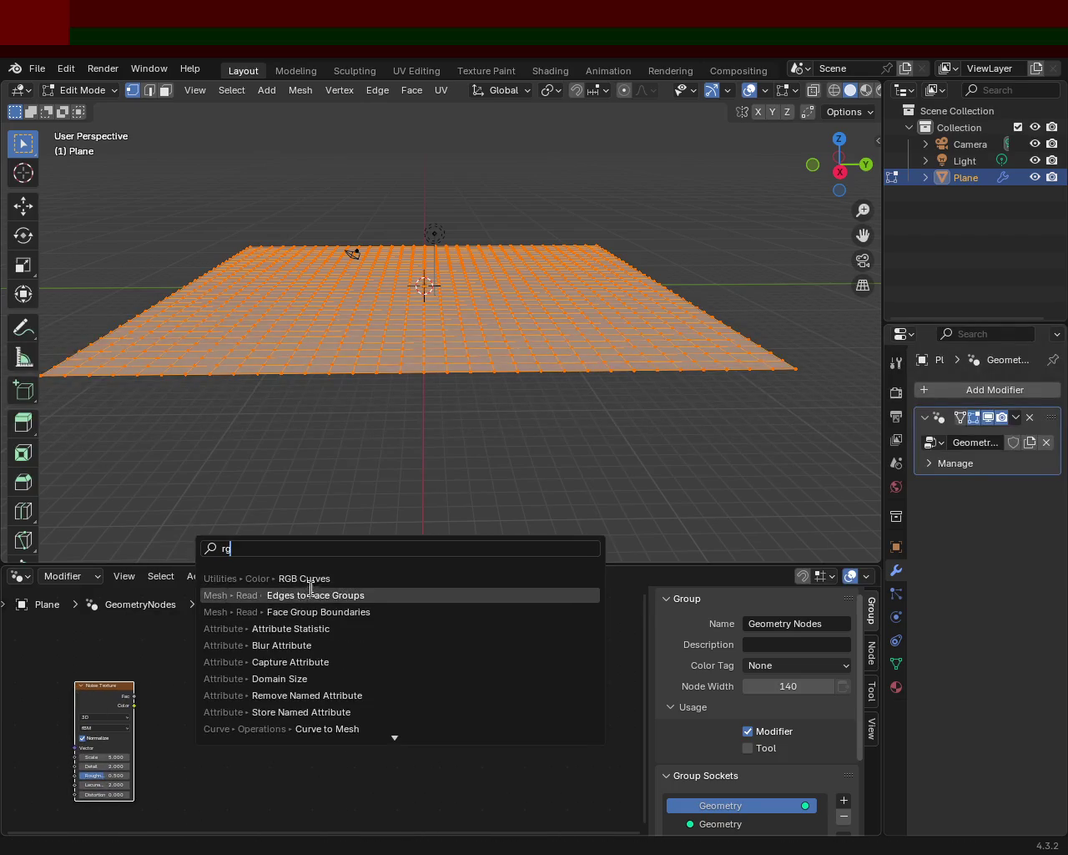
click(300, 576)
click(196, 777)
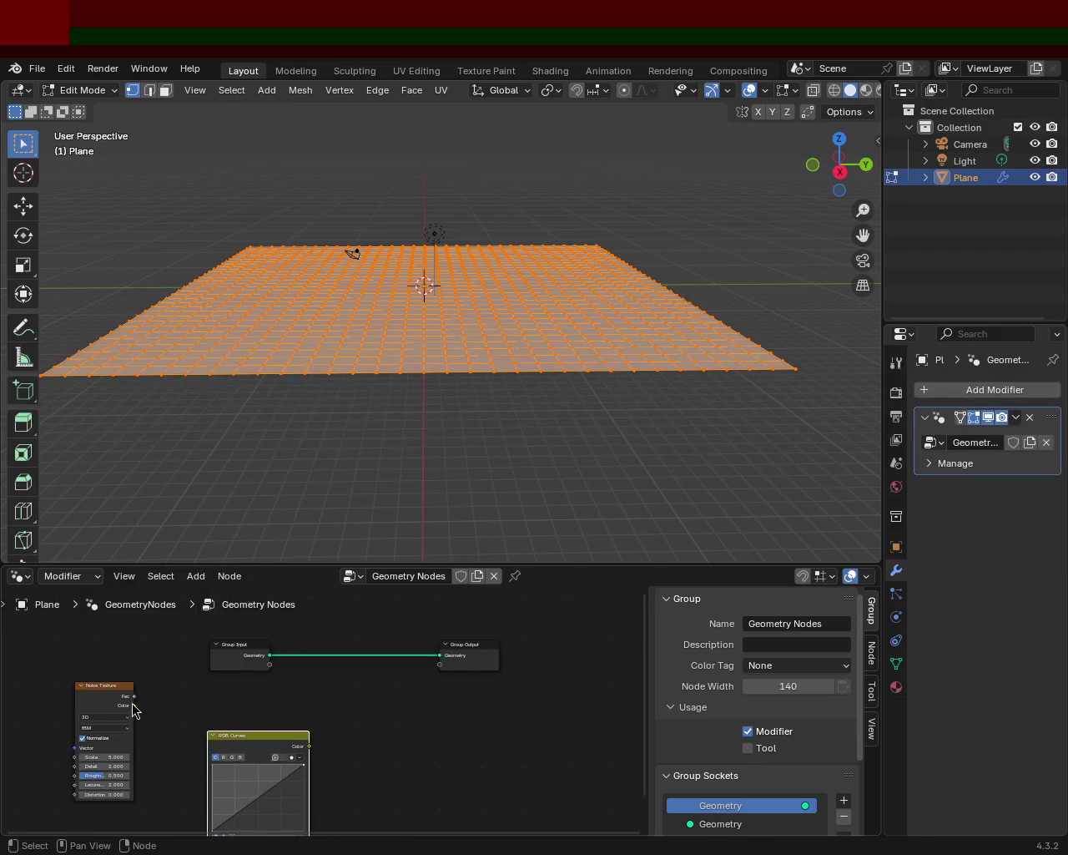
drag(131, 709, 207, 743)
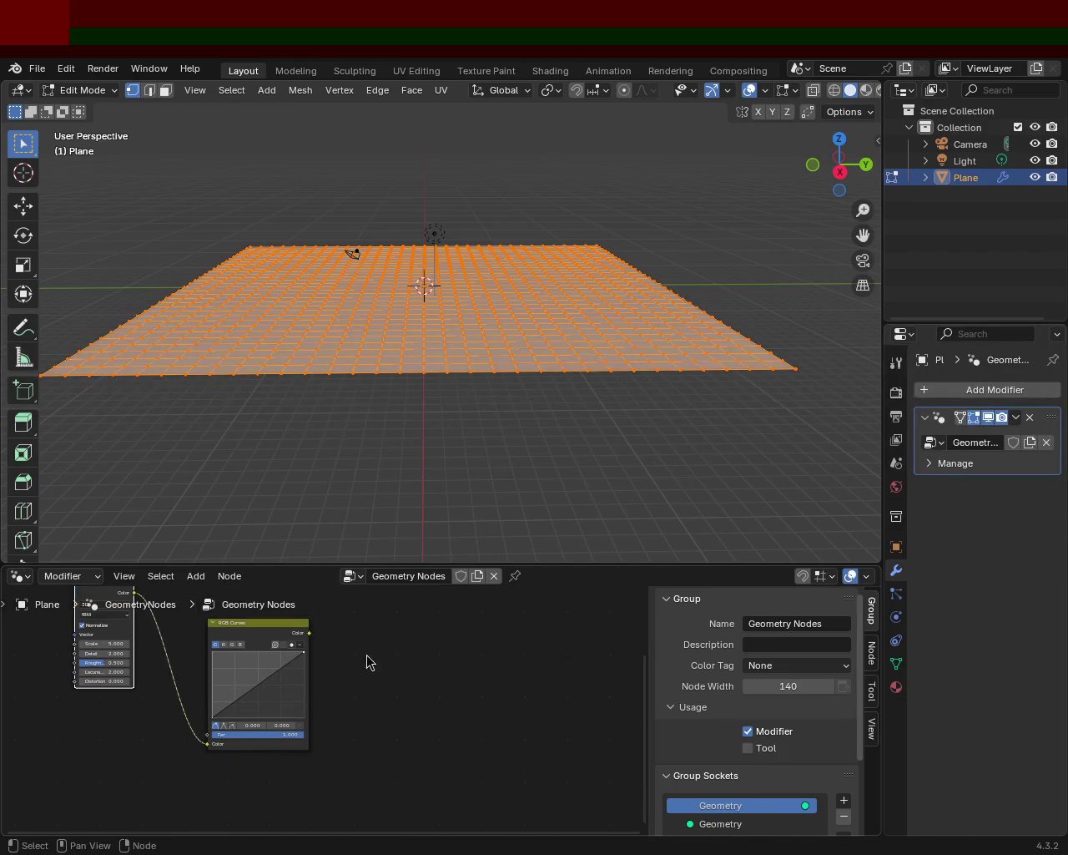
shift+scroll(360, 667, up, 3)
Insert a Set Position node into the geometry link, with RGB Curves driving its Offset.
key(shift+a)
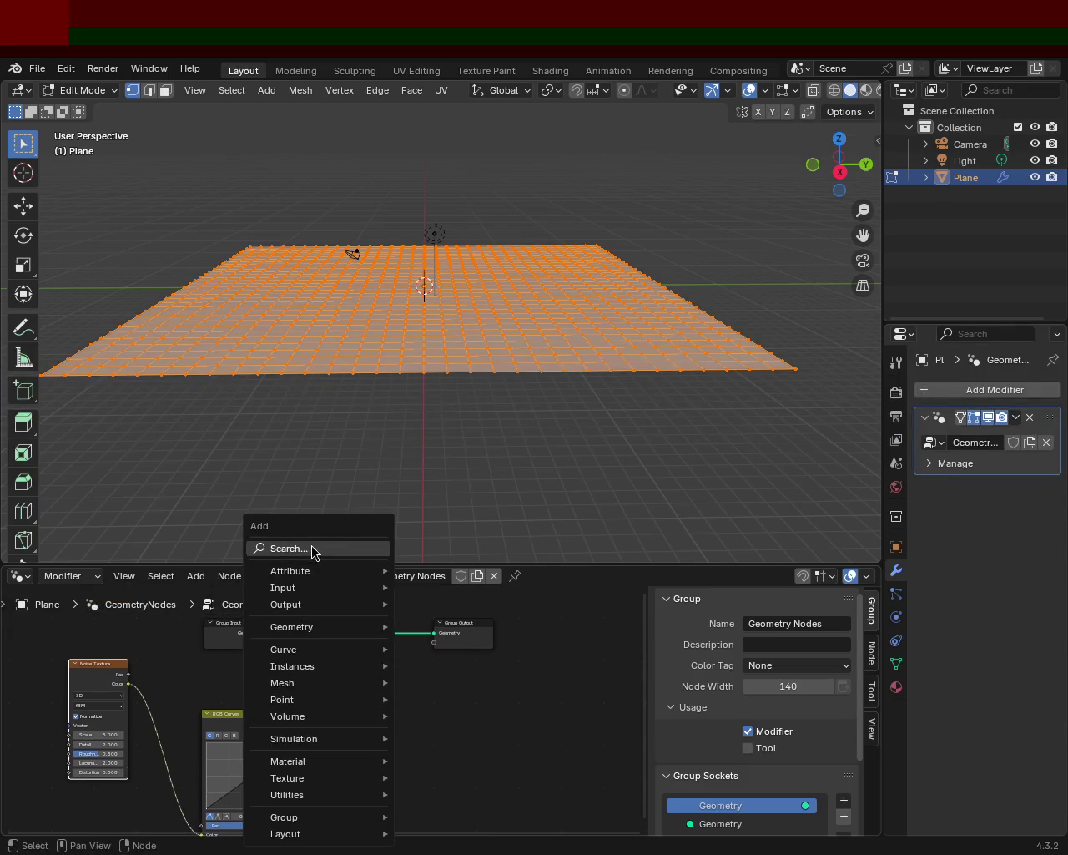
click(314, 549)
text(set)
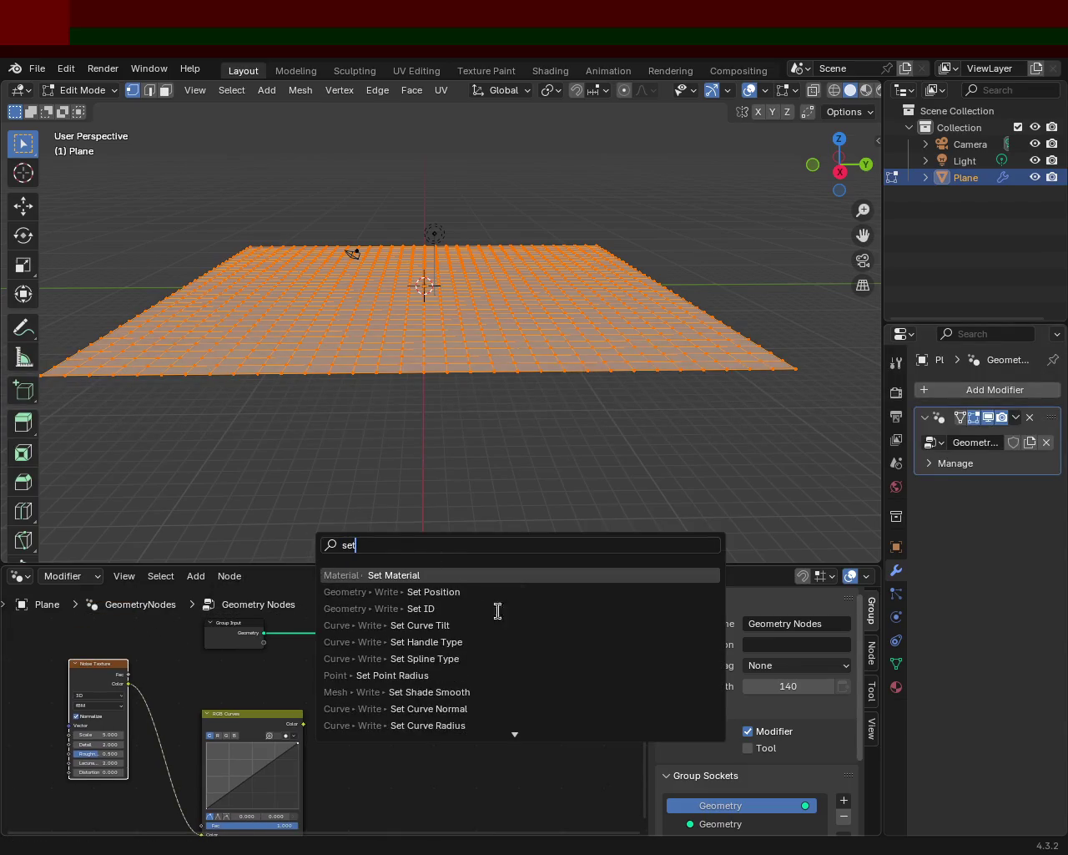
click(460, 585)
click(335, 596)
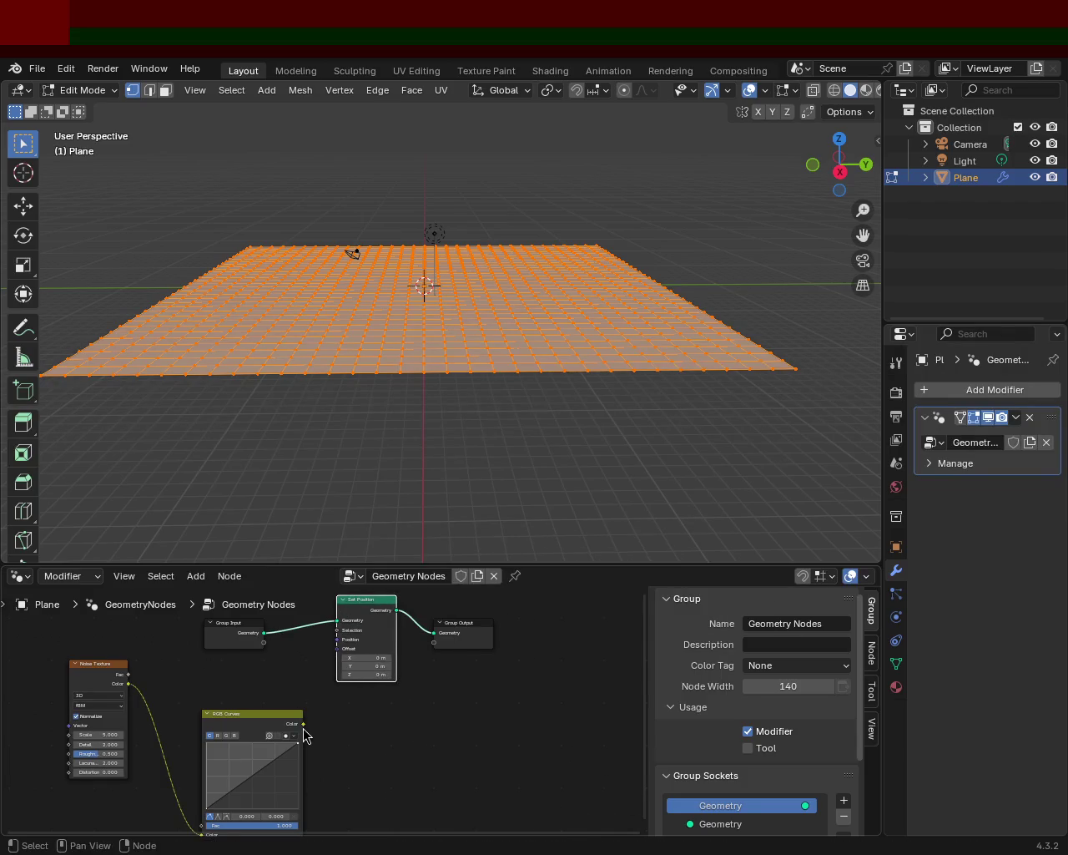
drag(303, 724, 337, 649)
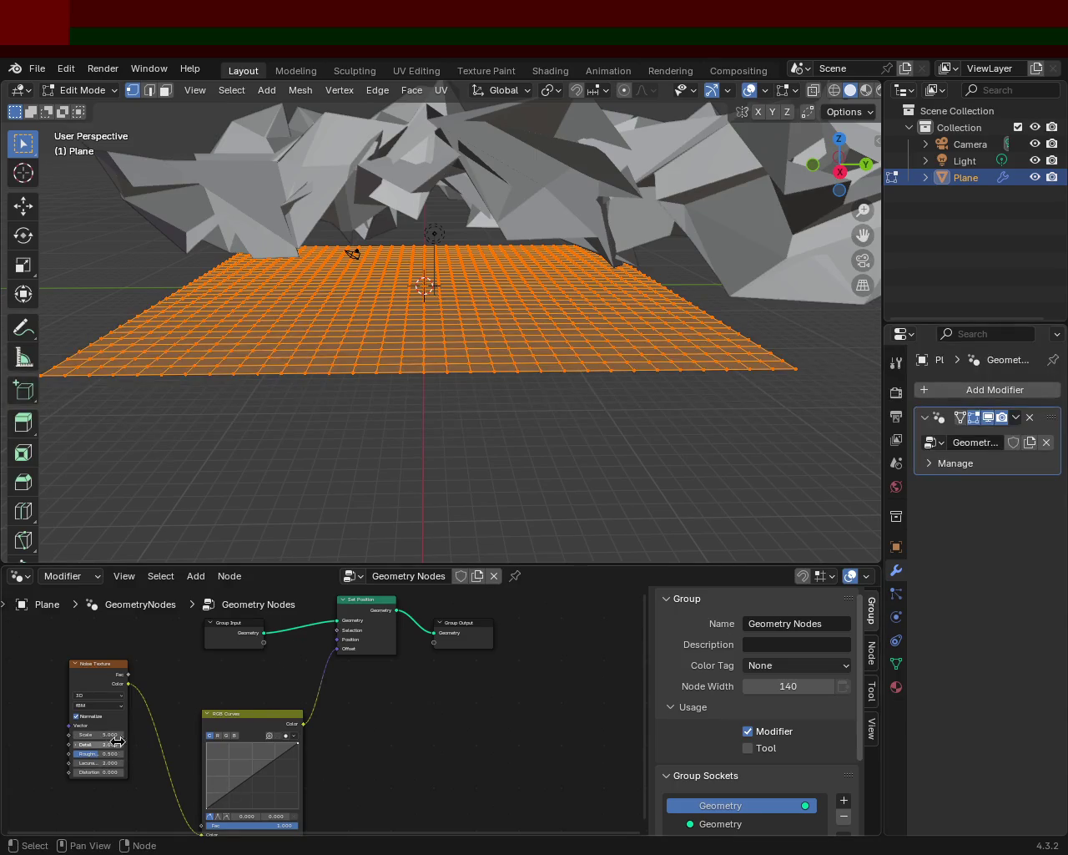
Set the Noise Texture Scale to 1.700 and scale the plane much larger.
drag(117, 740, 80, 740)
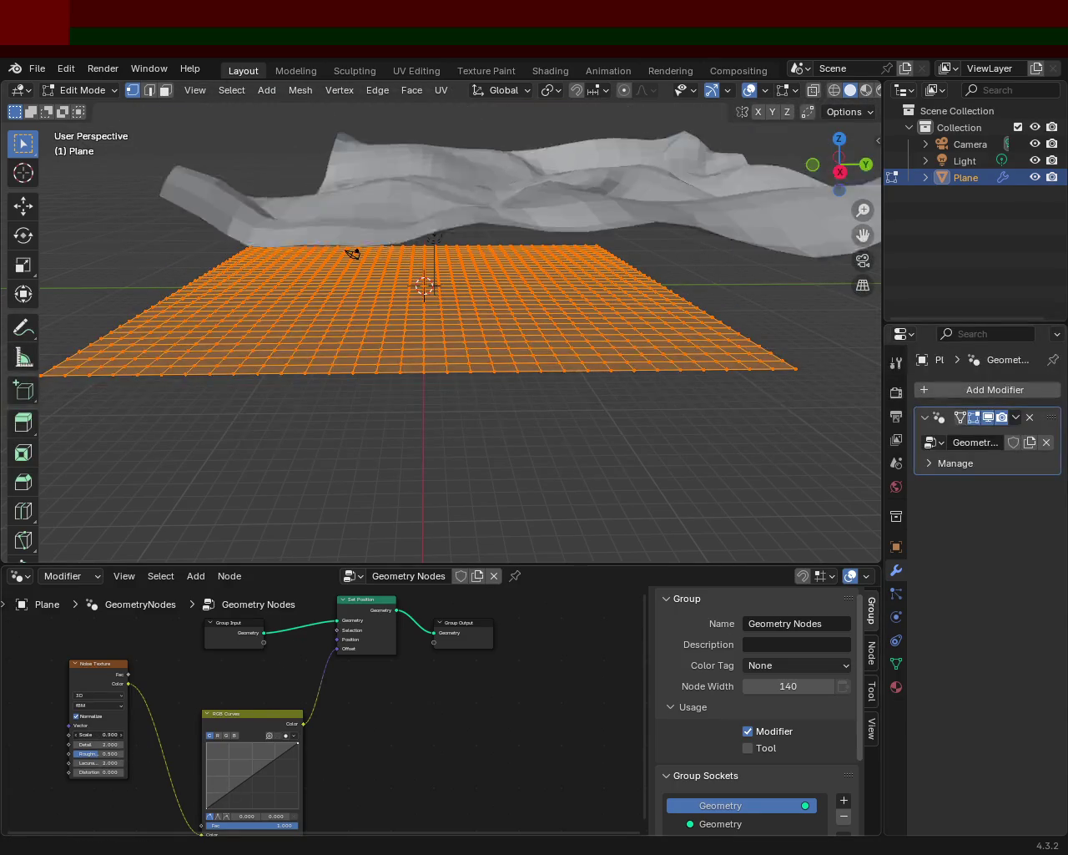
drag(80, 740, 116, 739)
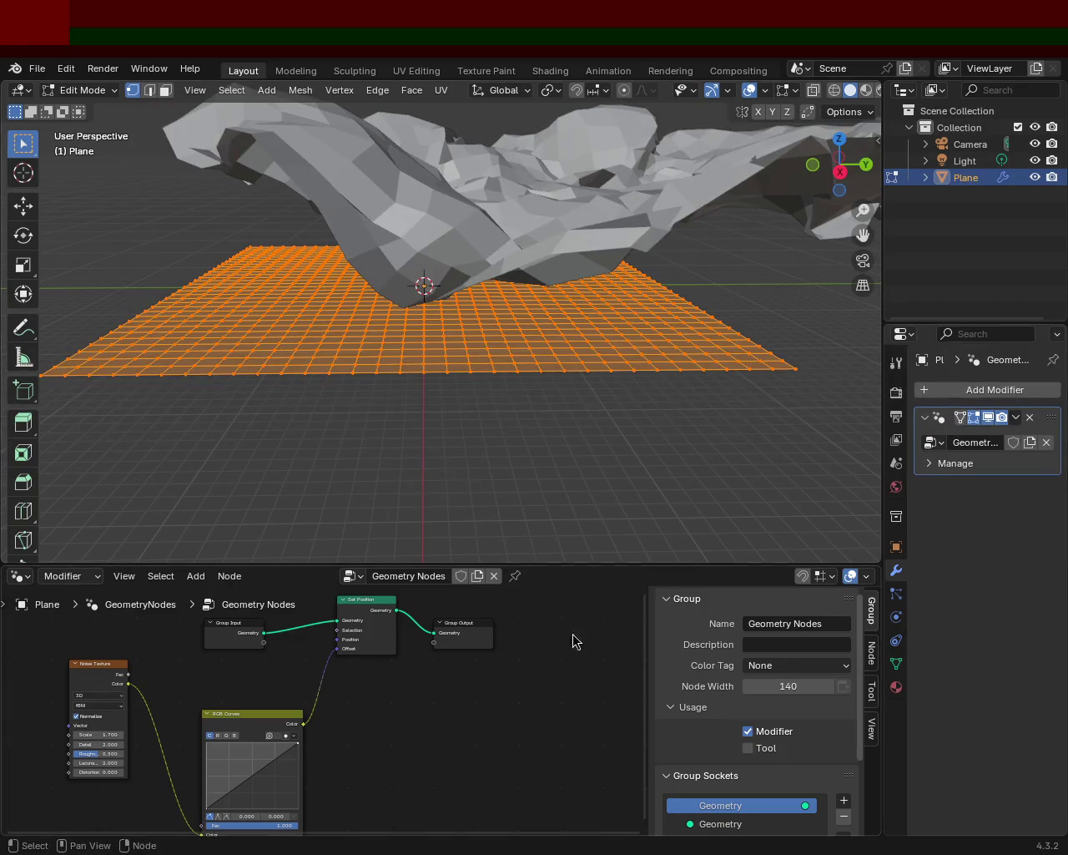
key(s)
click(489, 558)
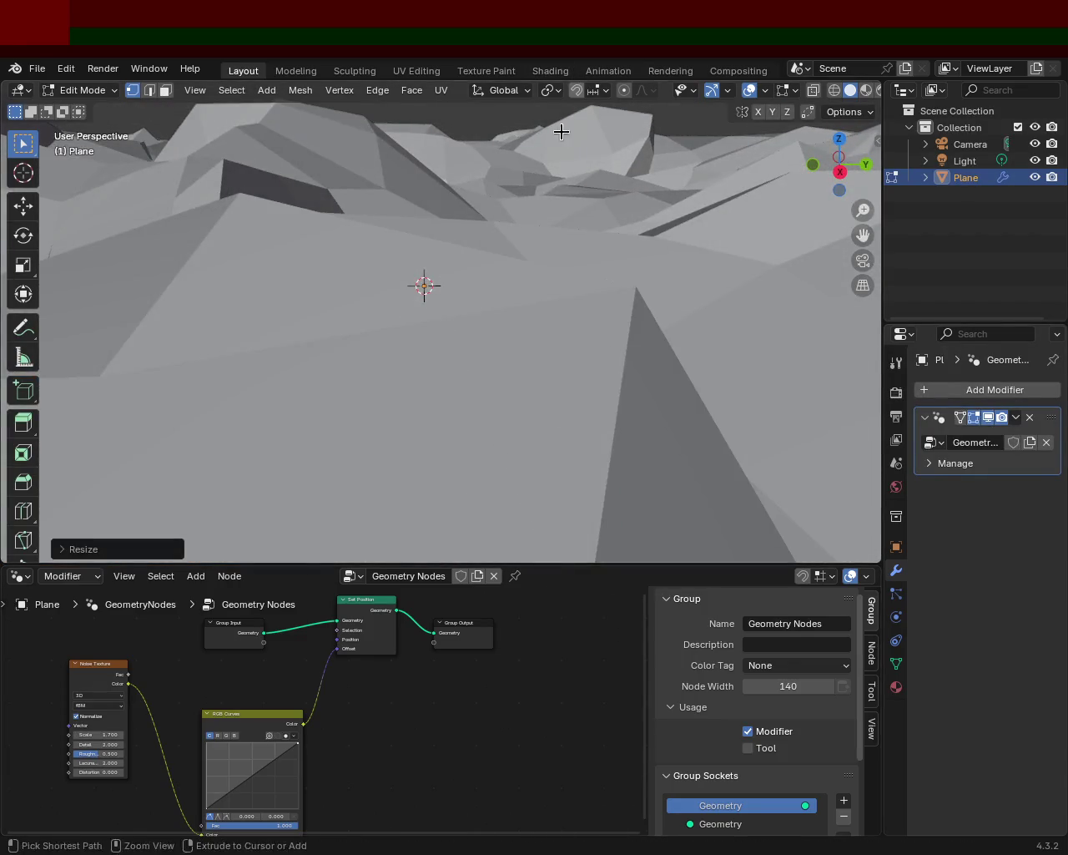
scroll(491, 286, down, 6)
scroll(492, 286, down, 3)
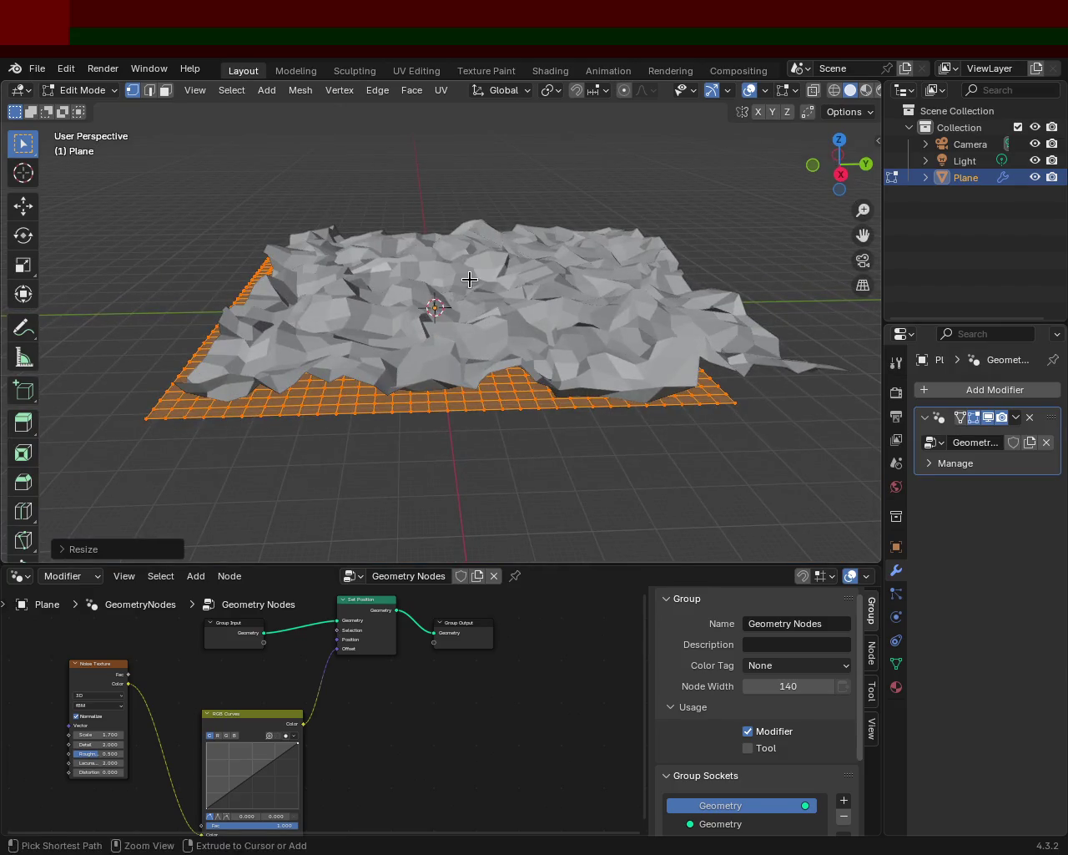
Subdivide the plane mesh twice more for finer terrain.
right_click(469, 280)
click(469, 280)
middle_drag(470, 288, 498, 326)
scroll(527, 241, up, 5)
scroll(481, 295, down, 2)
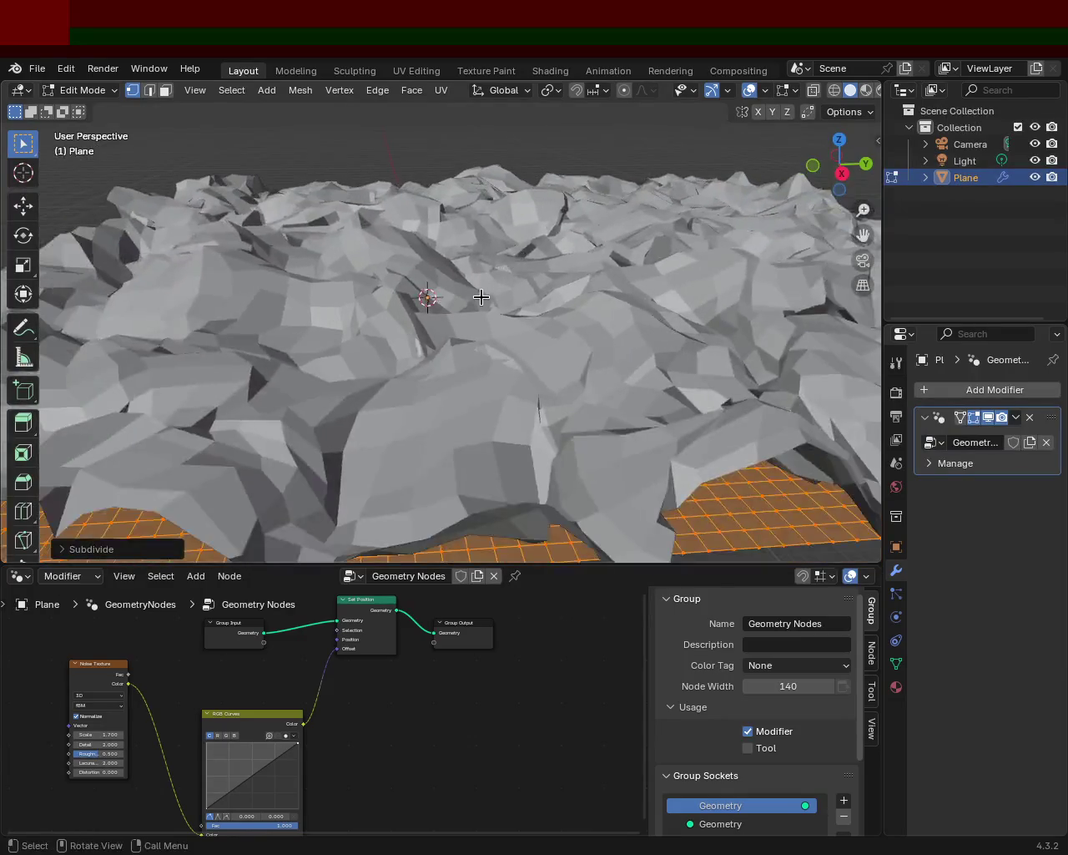
scroll(485, 302, up, 2)
key(ctrl+e)
click(414, 365)
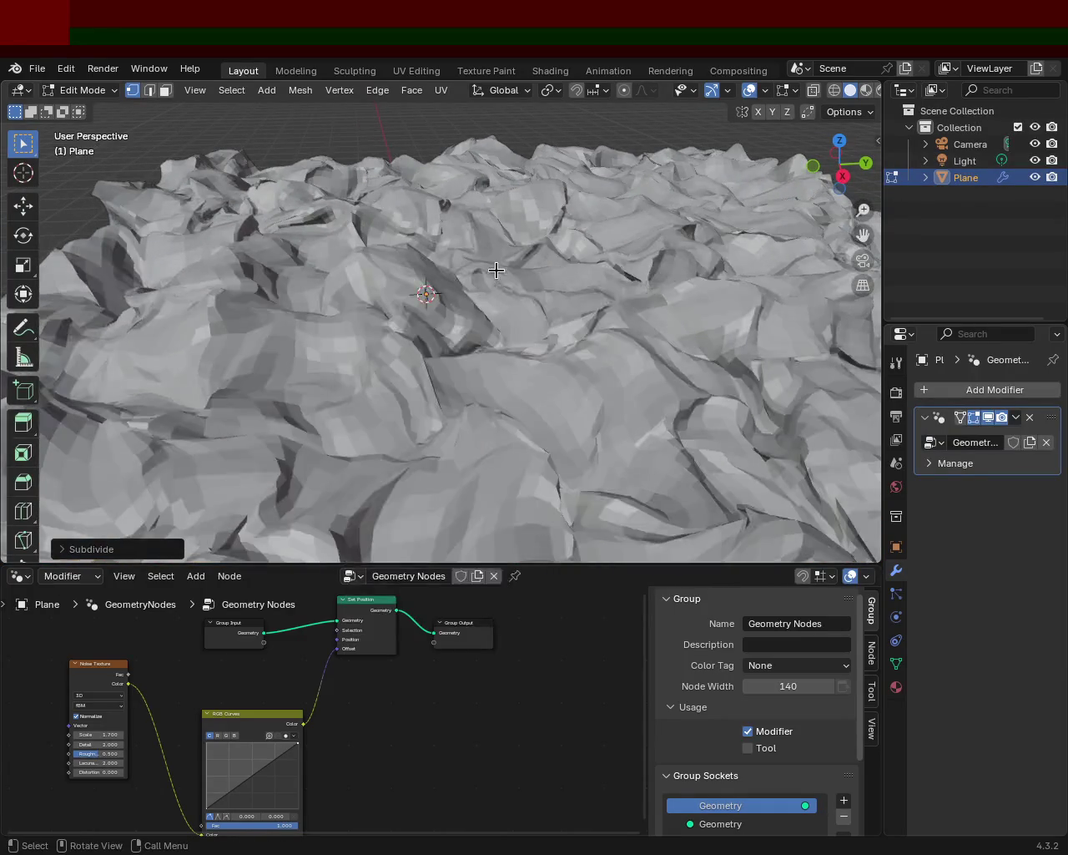
scroll(468, 329, down, 4)
middle_drag(467, 329, 472, 296)
Scale the plane up again and raise the noise Detail to 3.5.
key(s)
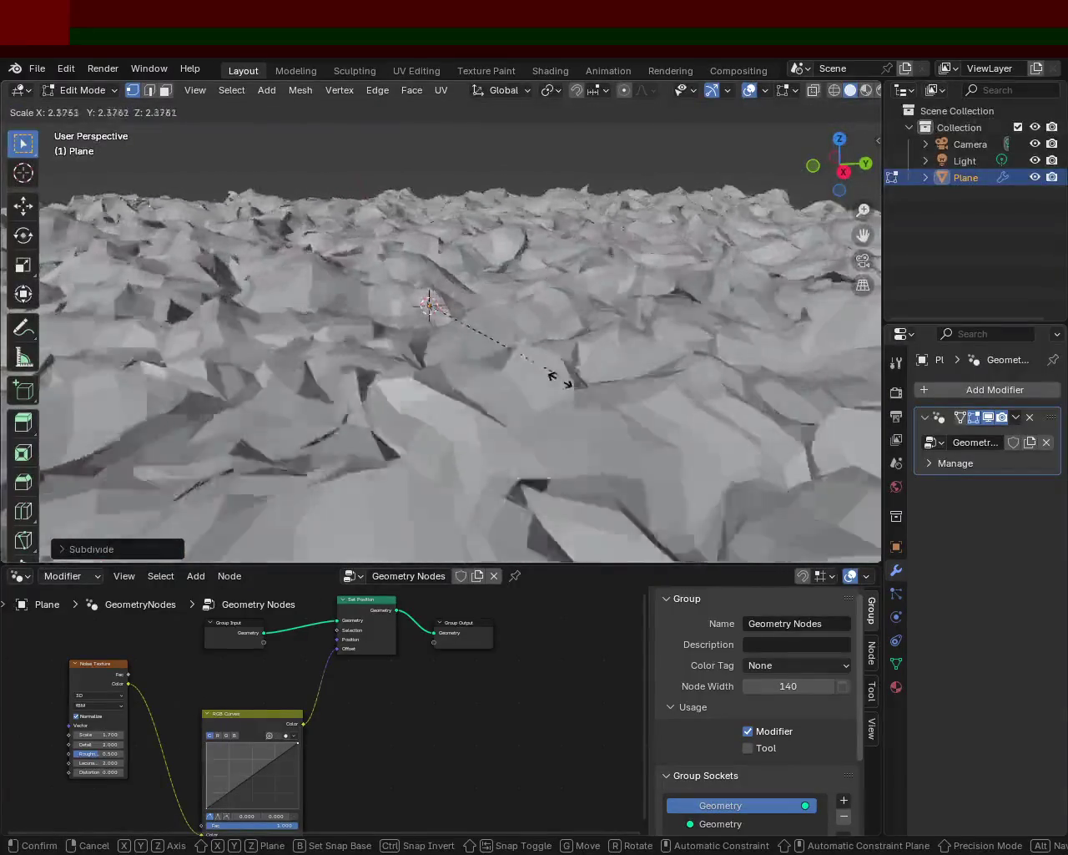
click(556, 370)
mouse_move(556, 370)
middle_down()
mouse_move(536, 329)
mouse_move(499, 431)
mouse_move(592, 375)
mouse_move(454, 336)
mouse_move(490, 375)
middle_up()
scroll(444, 277, down, 4)
scroll(444, 277, down, 4)
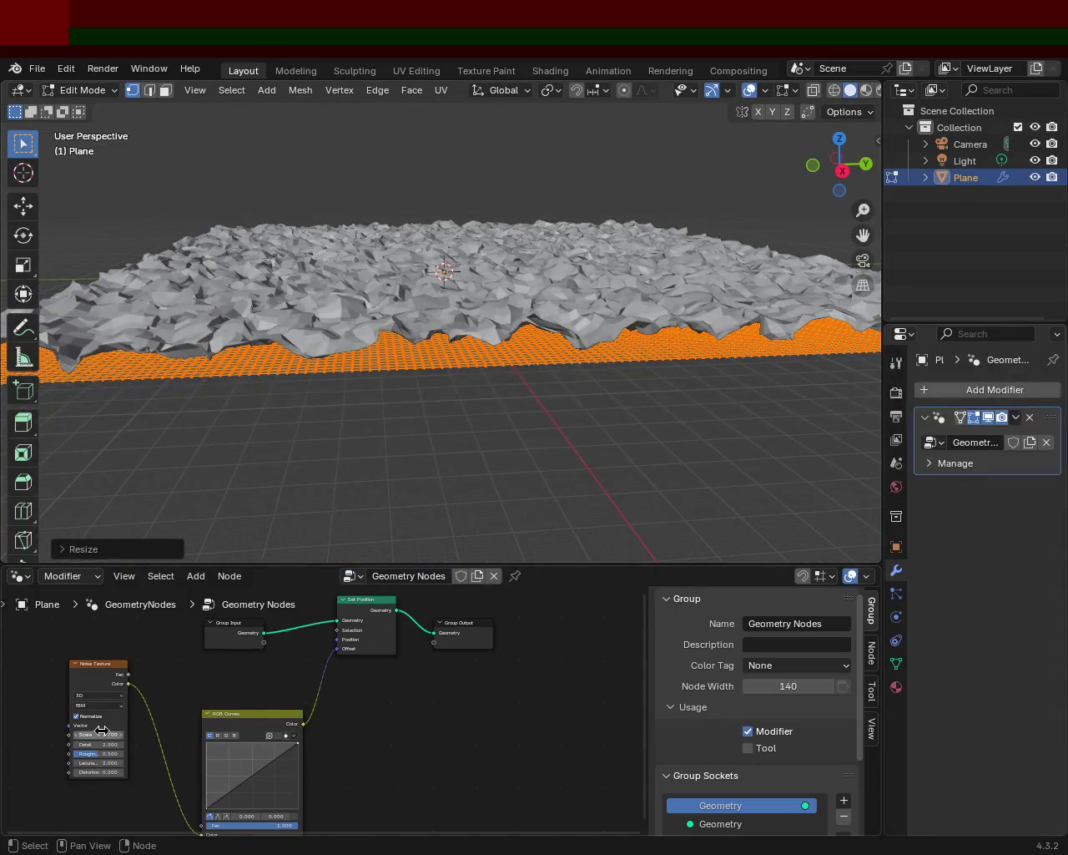
drag(96, 743, 136, 741)
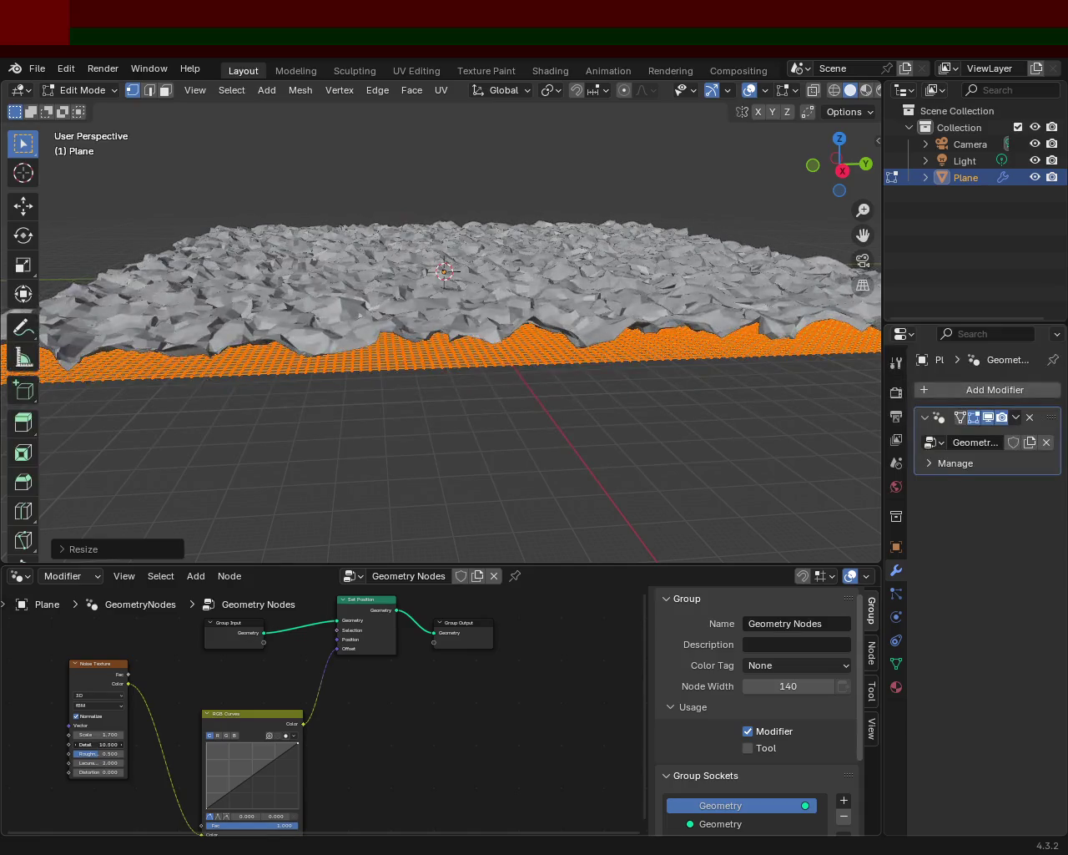
Reset noise Detail to its default 2.000 and add points pulling the RGB curve into a steep S.
right_click(97, 743)
click(120, 743)
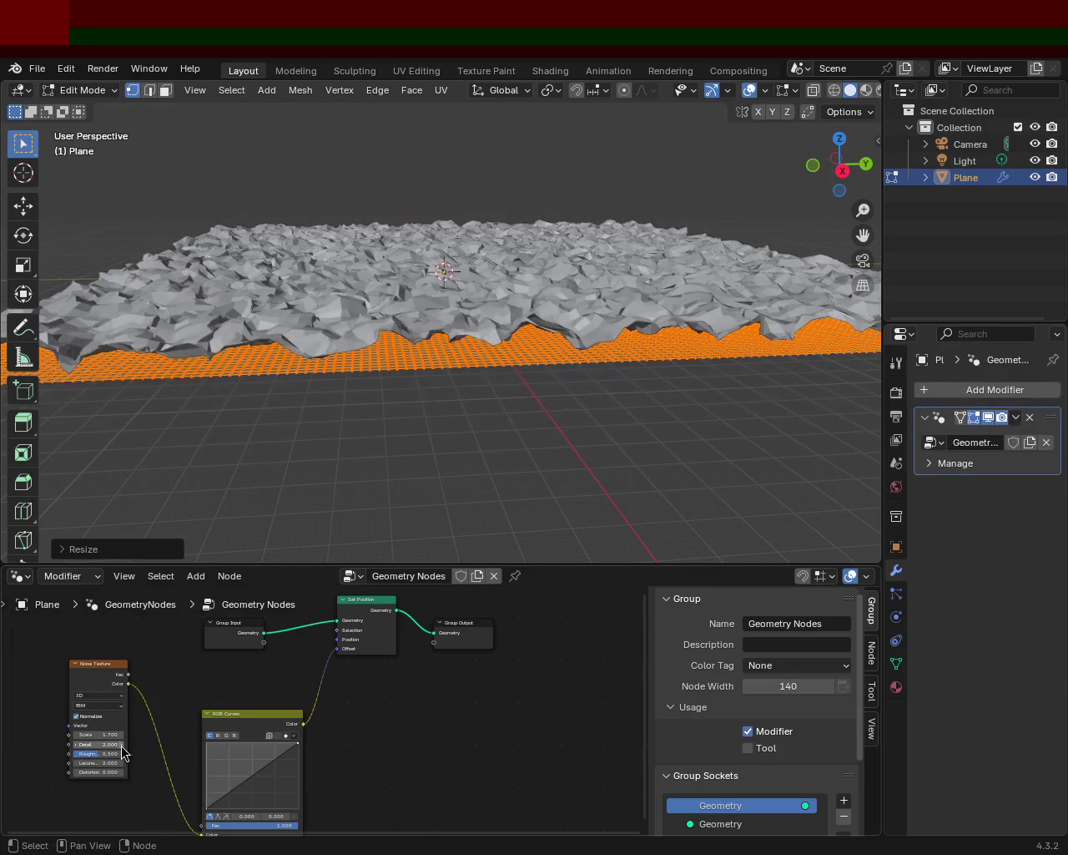
drag(237, 787, 237, 795)
click(248, 790)
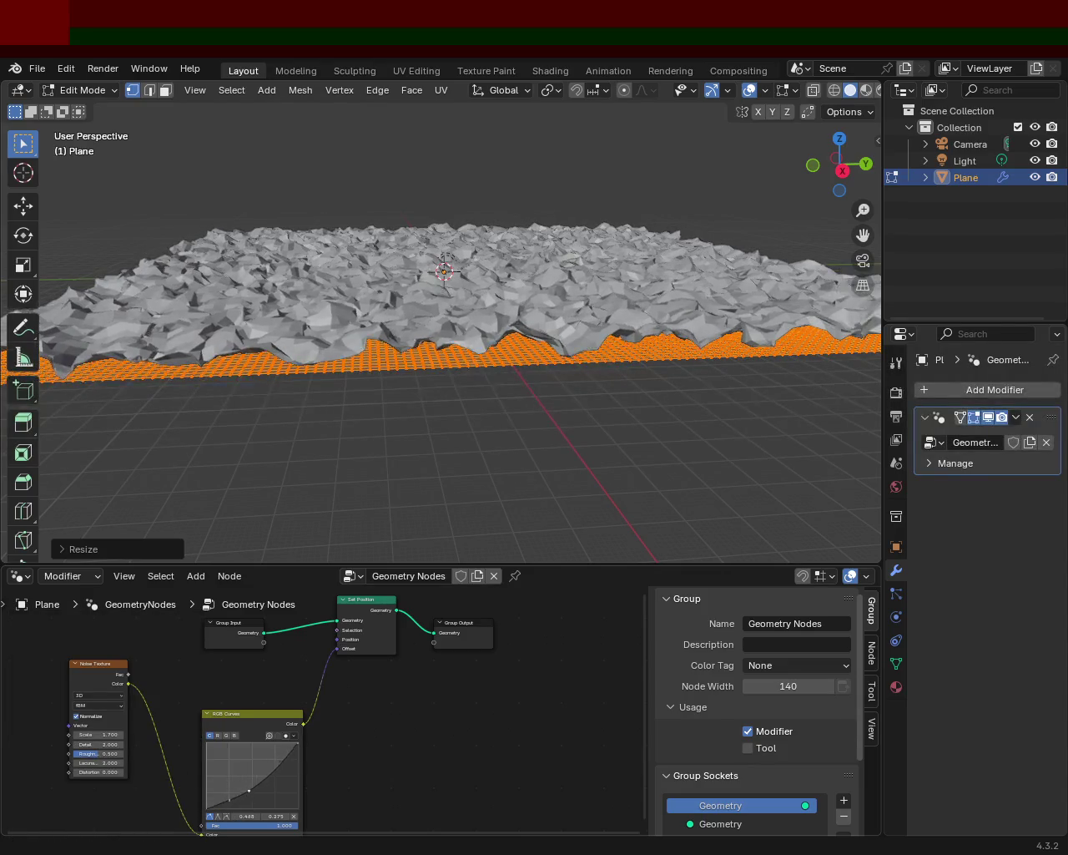
mouse_move(269, 781)
mouse_down()
mouse_move(268, 745)
mouse_move(295, 758)
mouse_move(298, 745)
mouse_move(261, 777)
mouse_up()
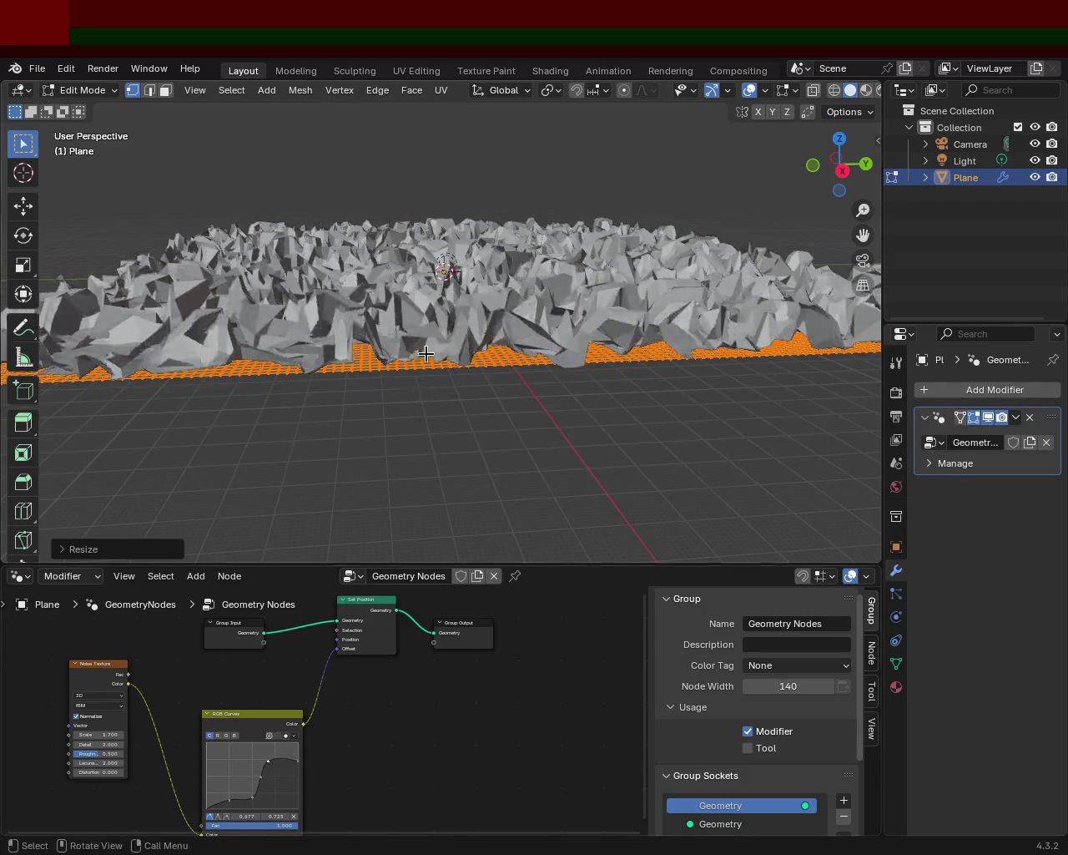
Enlarge the node editor and shift the lower curve point right to flatten the lows.
scroll(513, 334, up, 5)
middle_drag(500, 317, 534, 328)
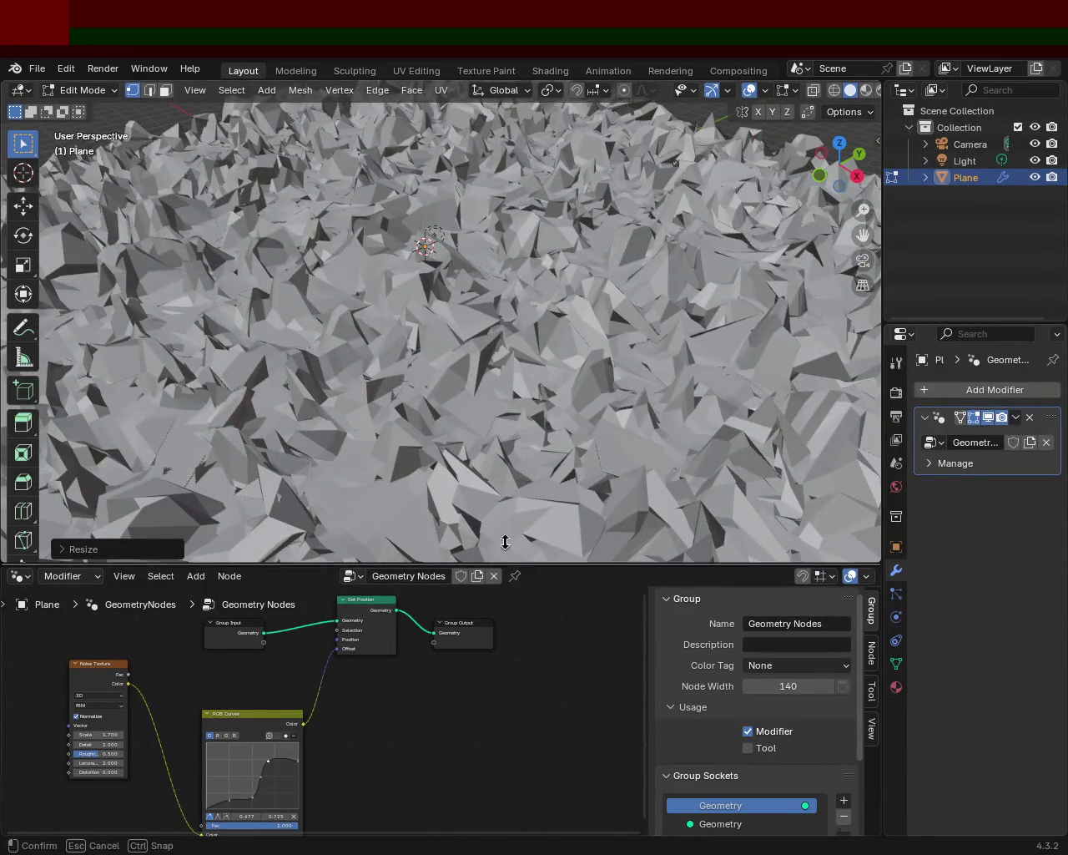
drag(492, 557, 493, 319)
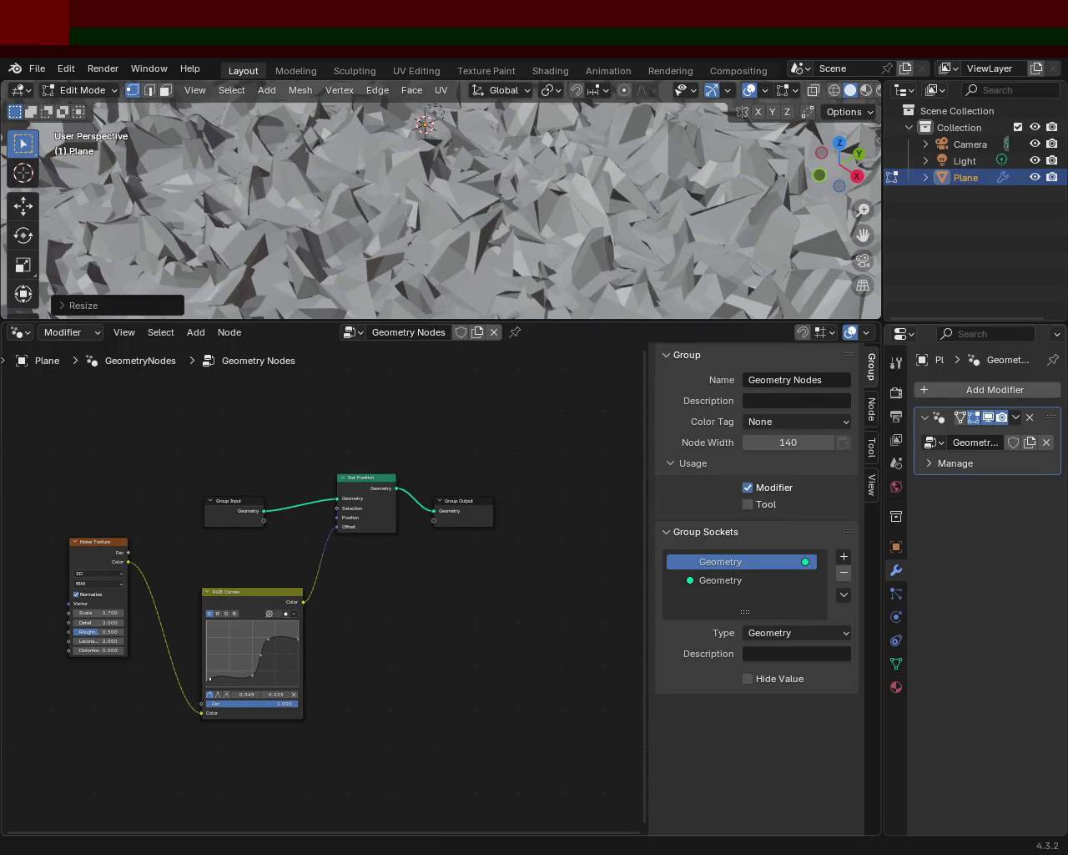
mouse_move(209, 681)
mouse_down()
mouse_move(255, 679)
mouse_move(244, 680)
mouse_move(260, 660)
mouse_up()
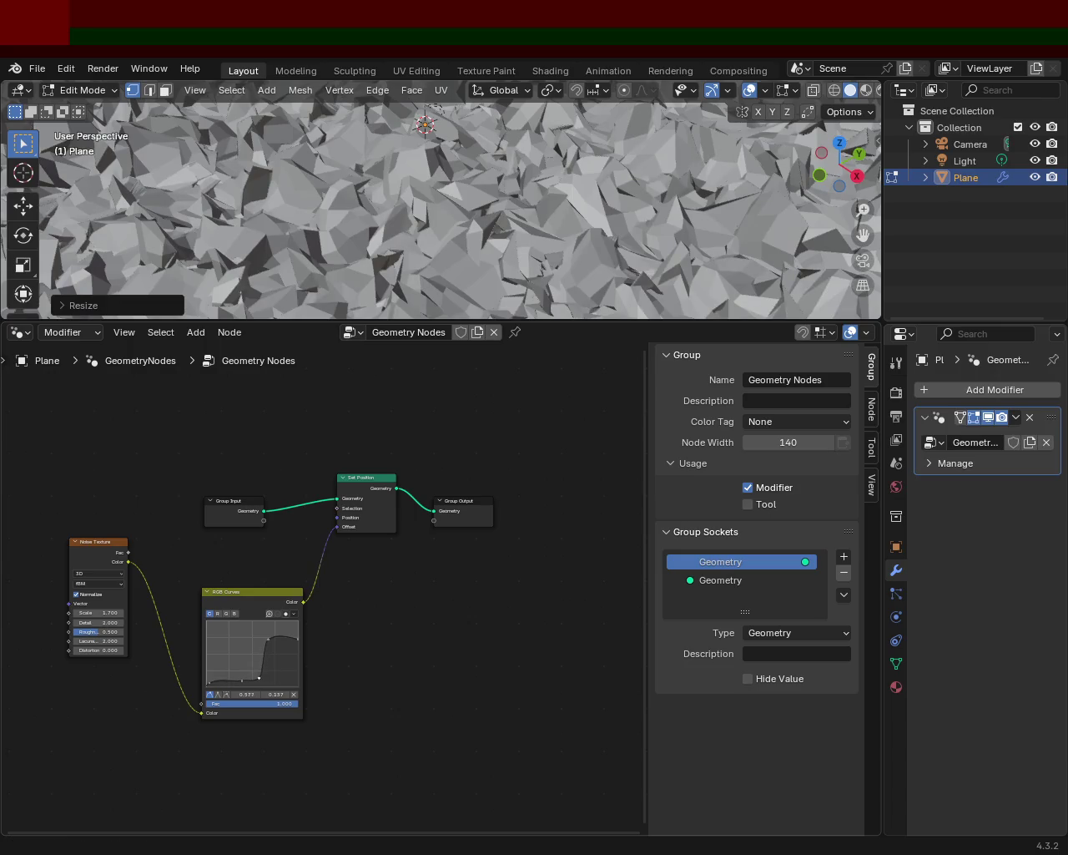
scroll(453, 155, down, 3)
middle_drag(454, 156, 513, 224)
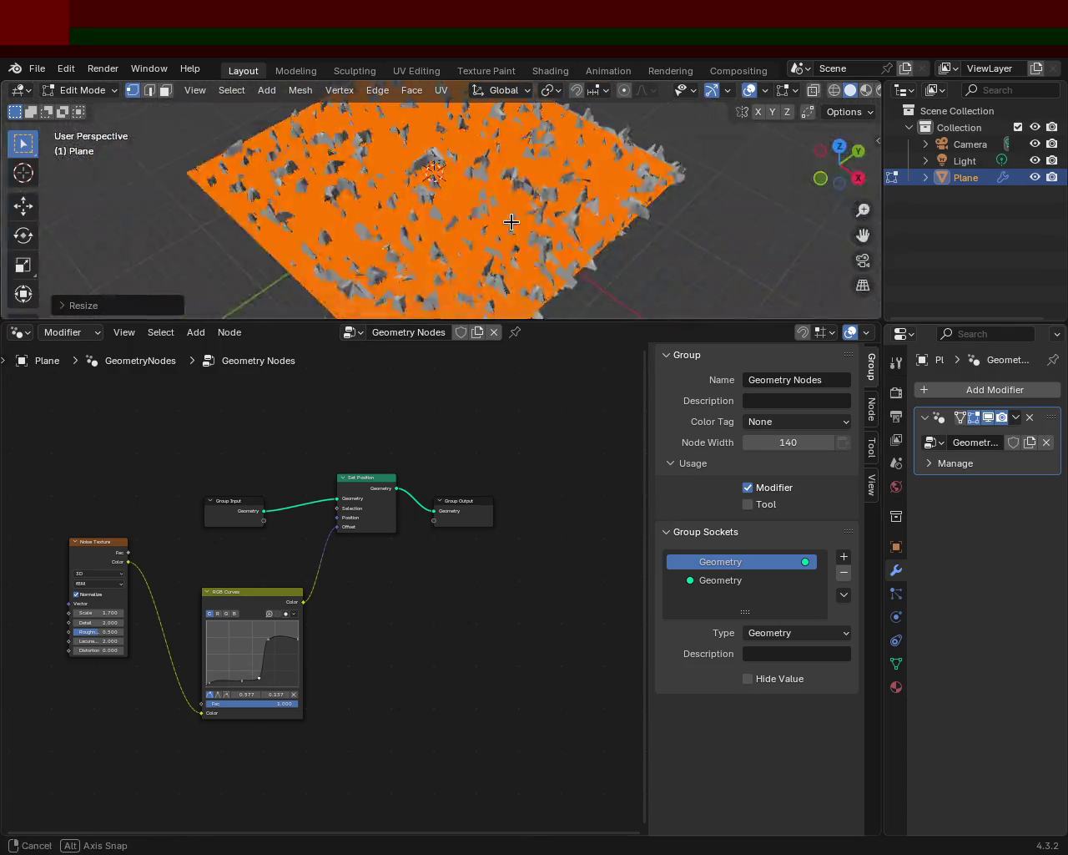
scroll(512, 223, down, 3)
drag(575, 322, 574, 580)
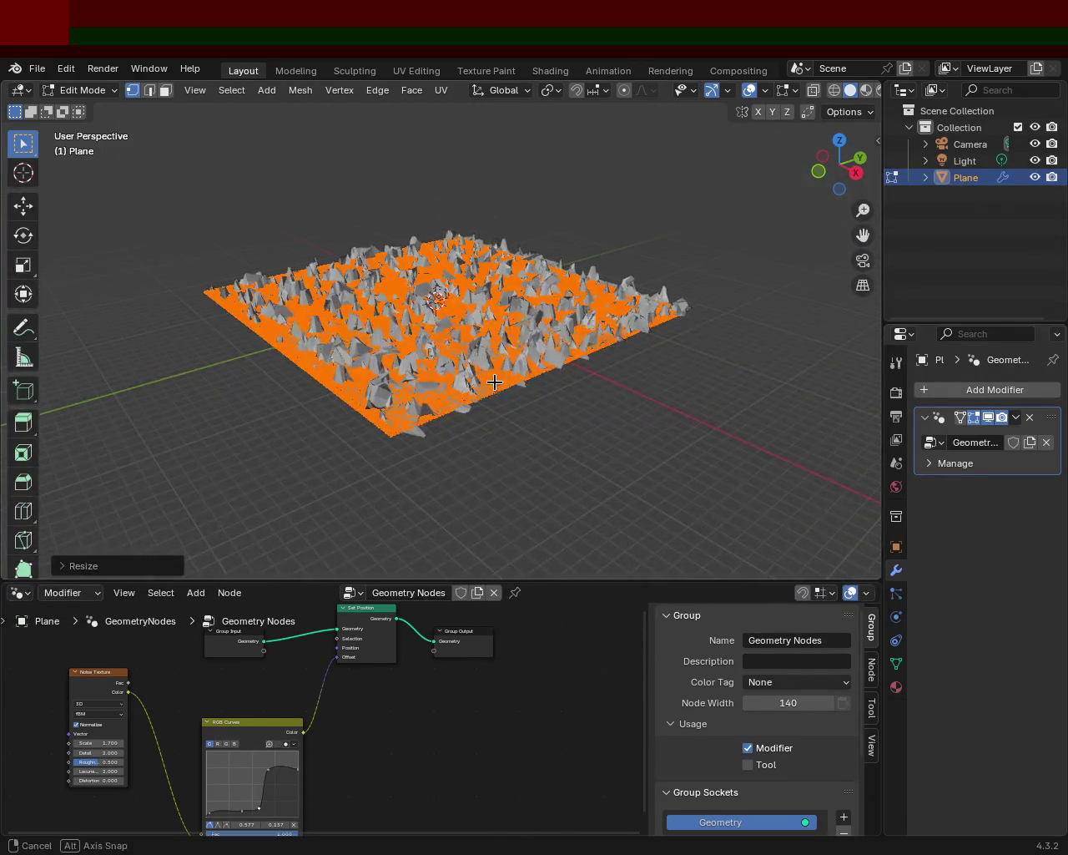
Lower the curve's top endpoint and raise a point to lift sharp peaks over flat plains.
middle_drag(496, 384, 465, 252)
scroll(453, 390, up, 4)
mouse_move(453, 389)
middle_down()
mouse_move(401, 316)
mouse_move(297, 753)
middle_up()
click(300, 765)
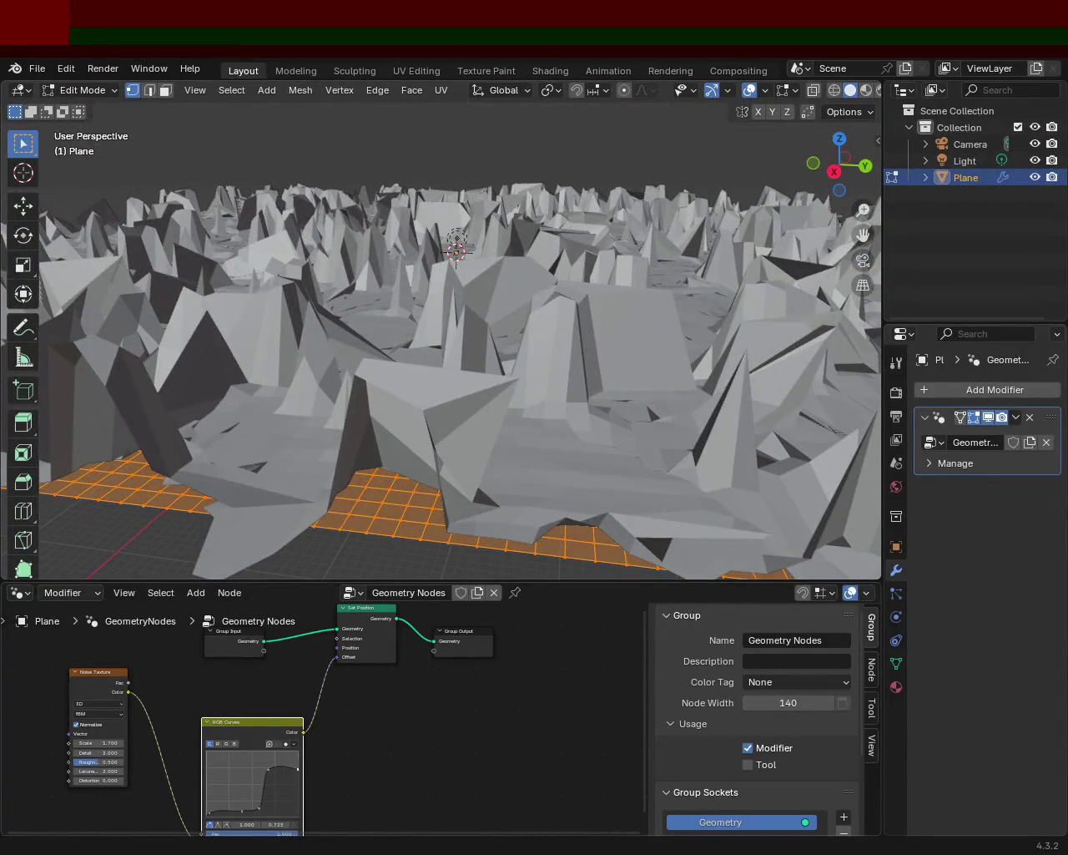
mouse_move(298, 755)
mouse_down()
mouse_move(287, 770)
mouse_move(286, 757)
mouse_move(284, 772)
mouse_move(296, 779)
mouse_move(292, 755)
mouse_move(281, 776)
mouse_up()
mouse_move(534, 351)
middle_down()
mouse_move(649, 346)
mouse_move(687, 358)
mouse_move(436, 337)
mouse_move(558, 353)
mouse_move(512, 306)
mouse_move(583, 372)
mouse_move(508, 305)
mouse_move(460, 312)
mouse_move(432, 362)
mouse_move(546, 372)
mouse_move(687, 312)
mouse_move(727, 310)
mouse_move(729, 320)
mouse_move(442, 336)
mouse_move(401, 386)
middle_up()
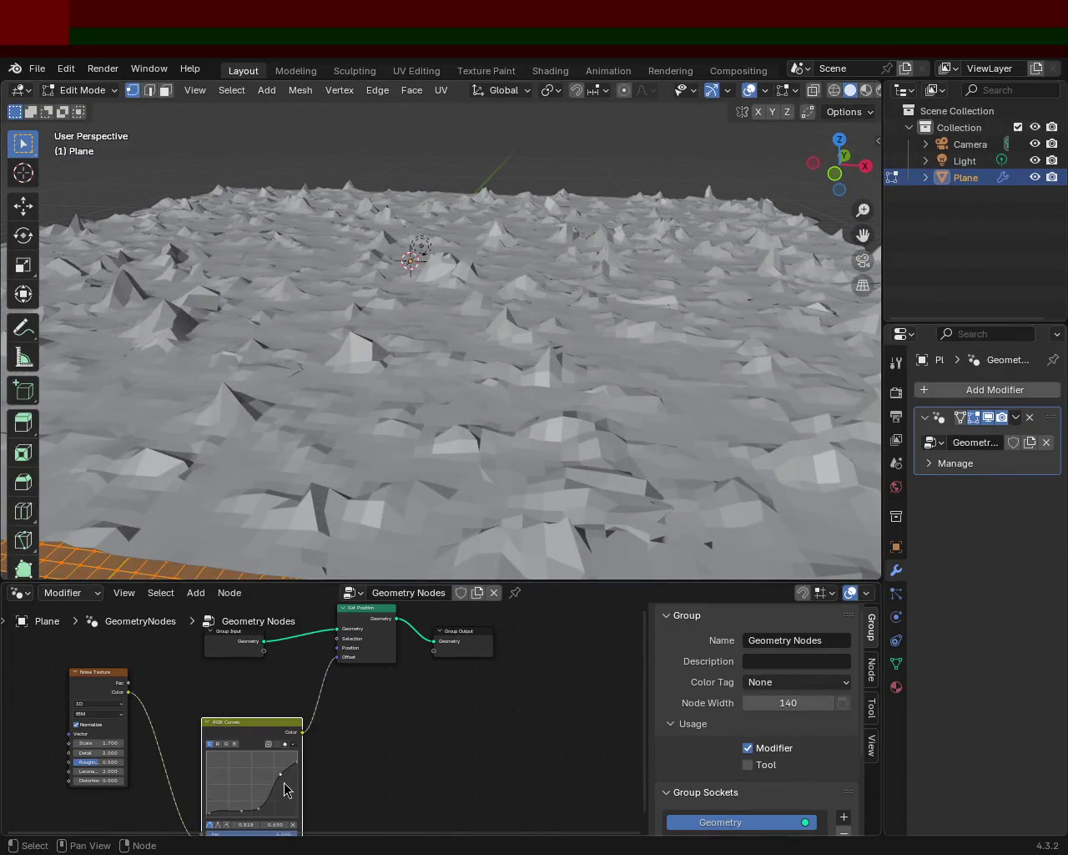
mouse_move(281, 794)
mouse_down()
mouse_move(278, 761)
mouse_move(287, 771)
mouse_up()
Replace the RGB Curves node with a fresh one fed by the Noise Color output.
key(x)
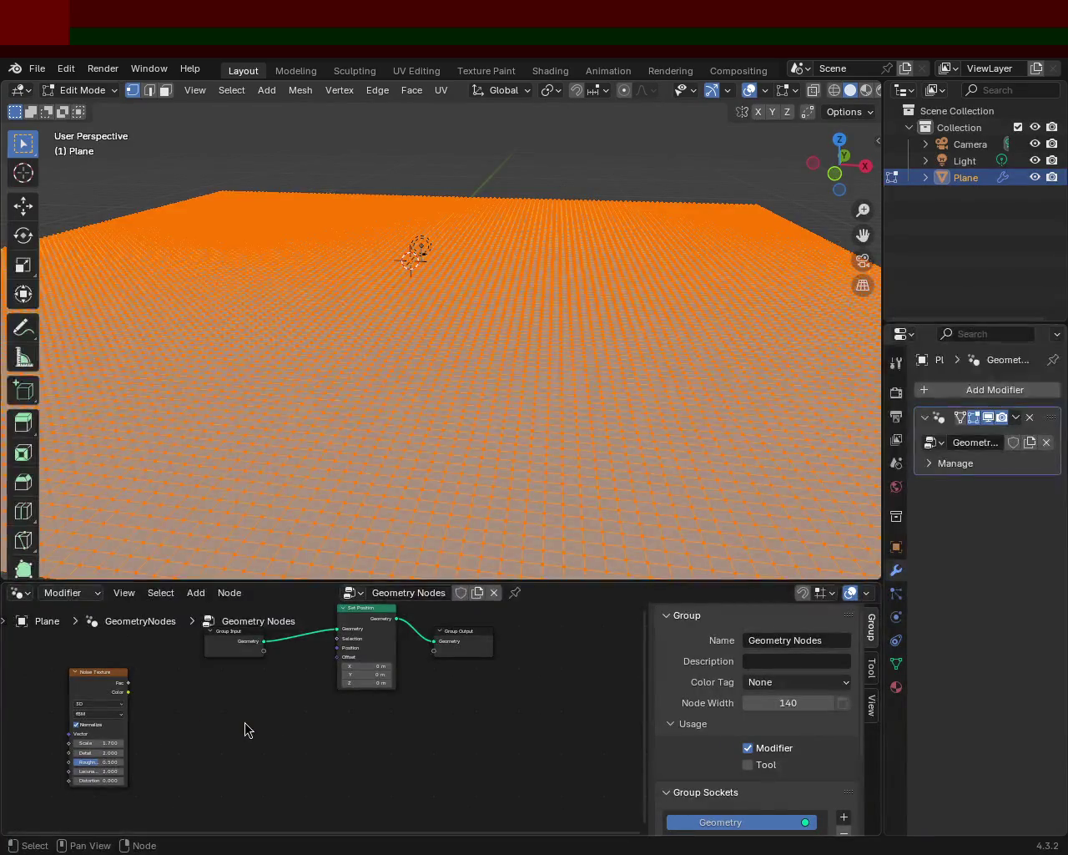
key(shift+a)
click(170, 538)
text(rg)
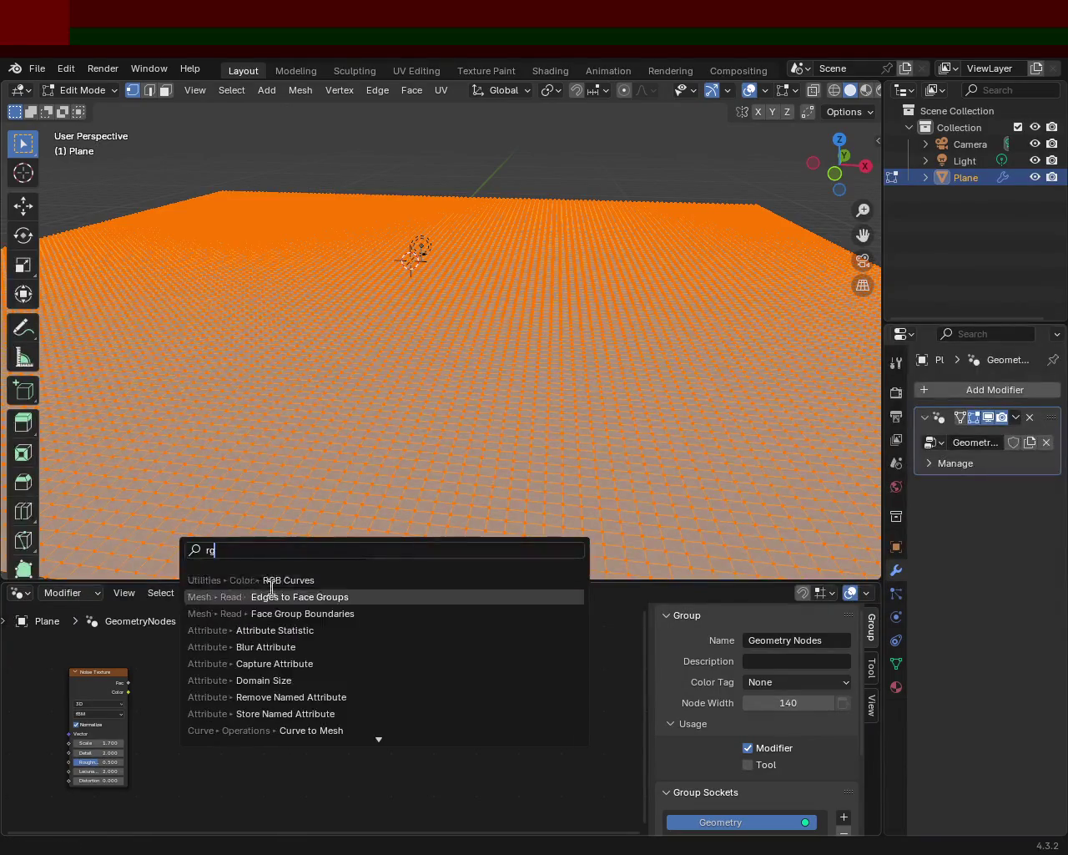
click(284, 580)
click(157, 737)
drag(130, 692, 142, 720)
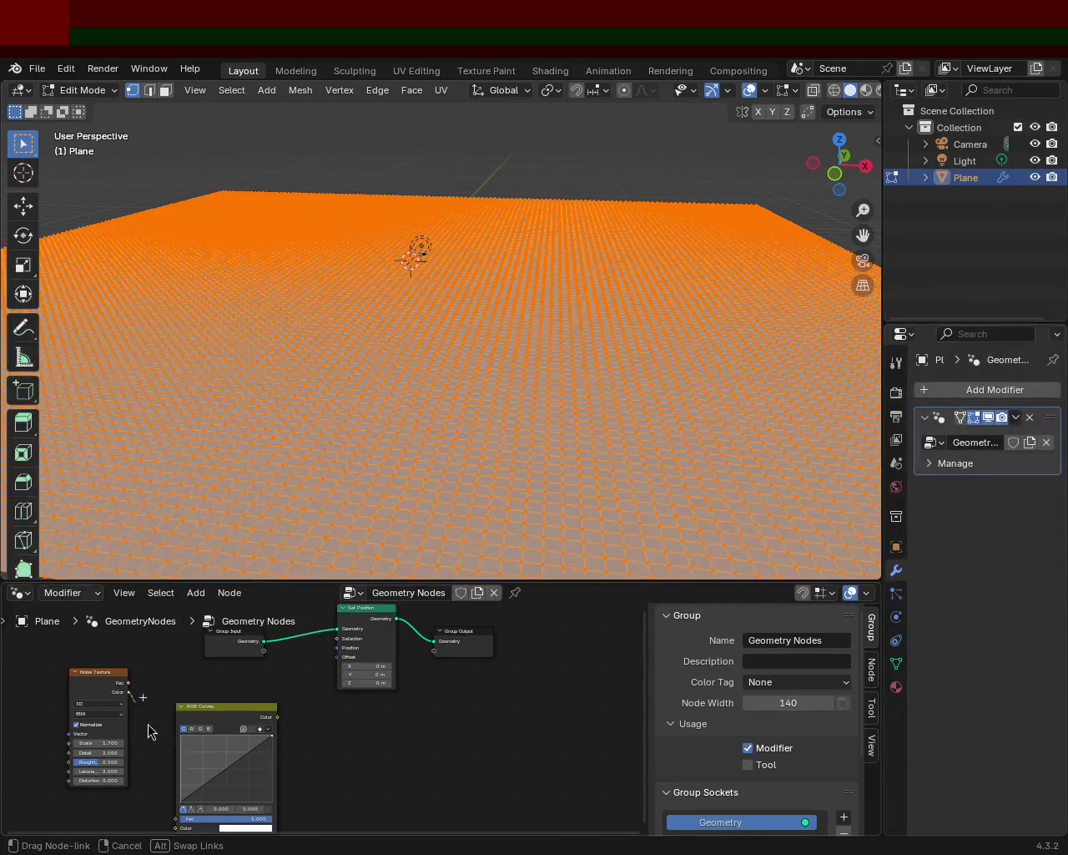
drag(175, 822, 179, 803)
mouse_move(173, 745)
mouse_down()
mouse_move(275, 680)
mouse_move(290, 683)
mouse_up()
Link the new curve's Color into Set Position's Offset and scale the plane to 0.64.
key(Home)
mouse_move(364, 470)
middle_down()
mouse_move(614, 336)
mouse_move(545, 333)
middle_up()
key(s)
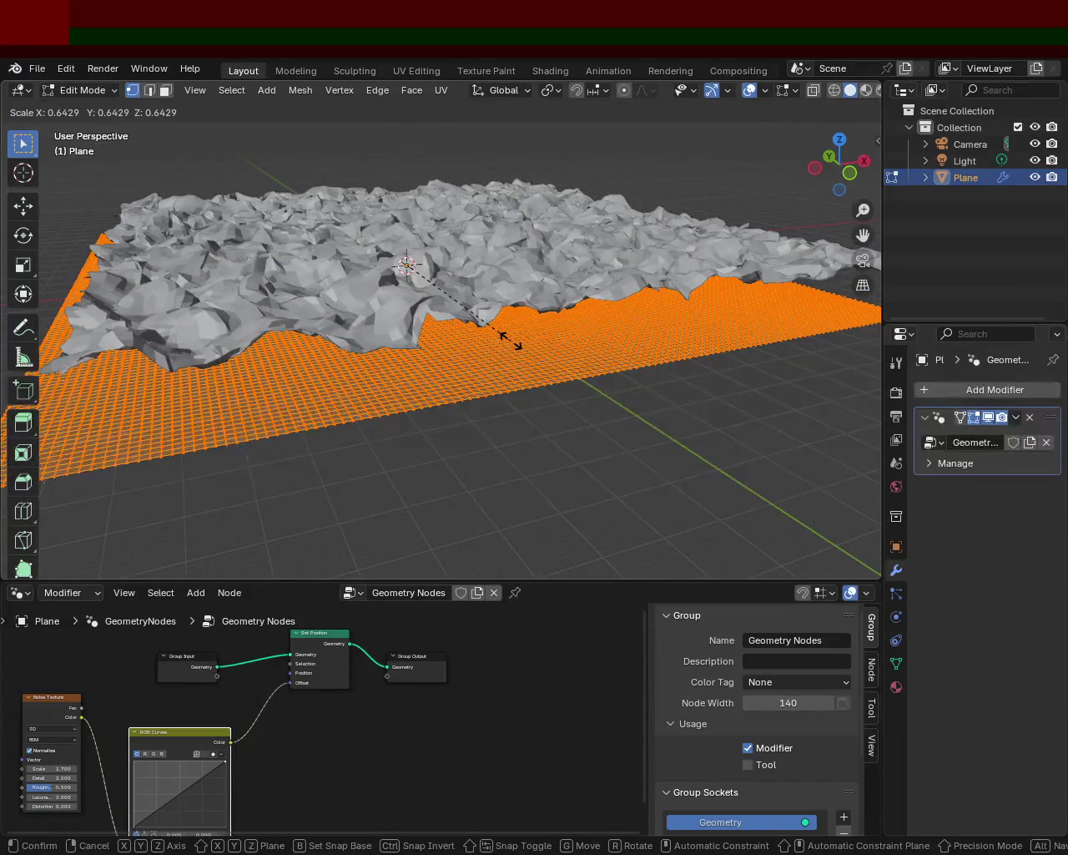
click(509, 341)
ctrl+middle_drag(509, 341, 490, 230)
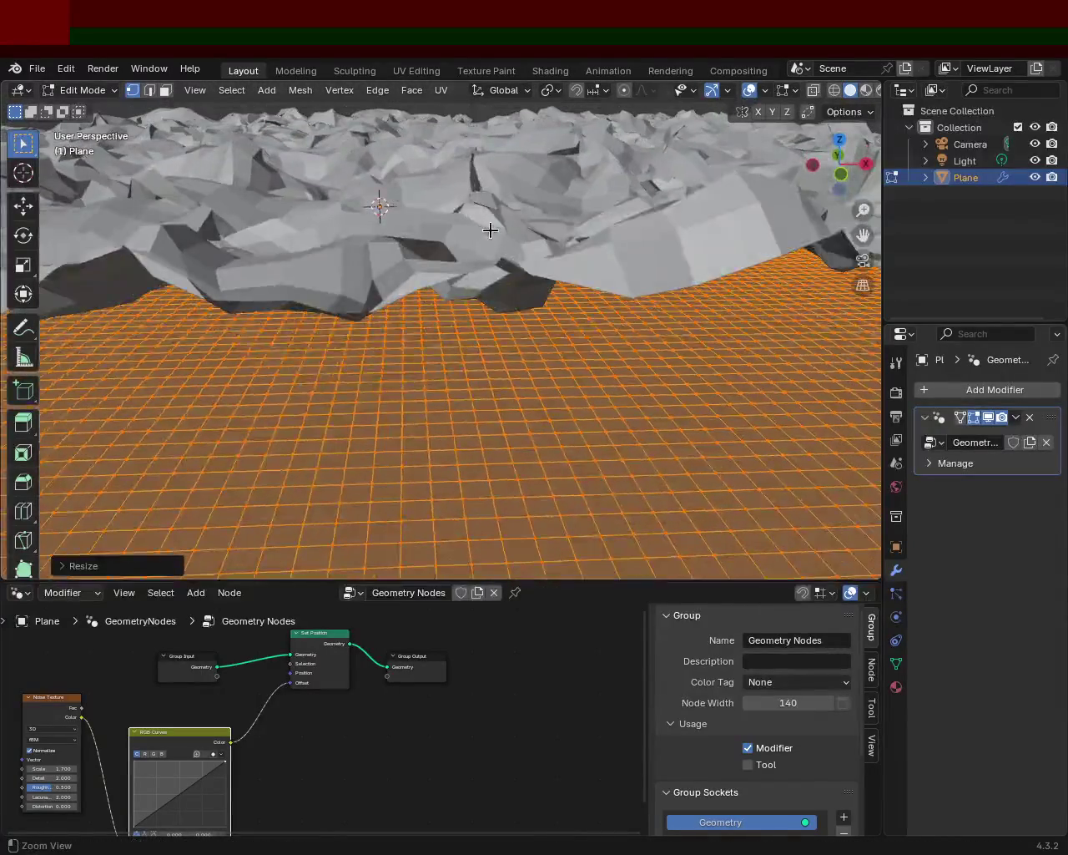
Bend the RGB curve into an S-shape and drop the noise Scale from 1.700 to 0.500.
drag(181, 793, 186, 820)
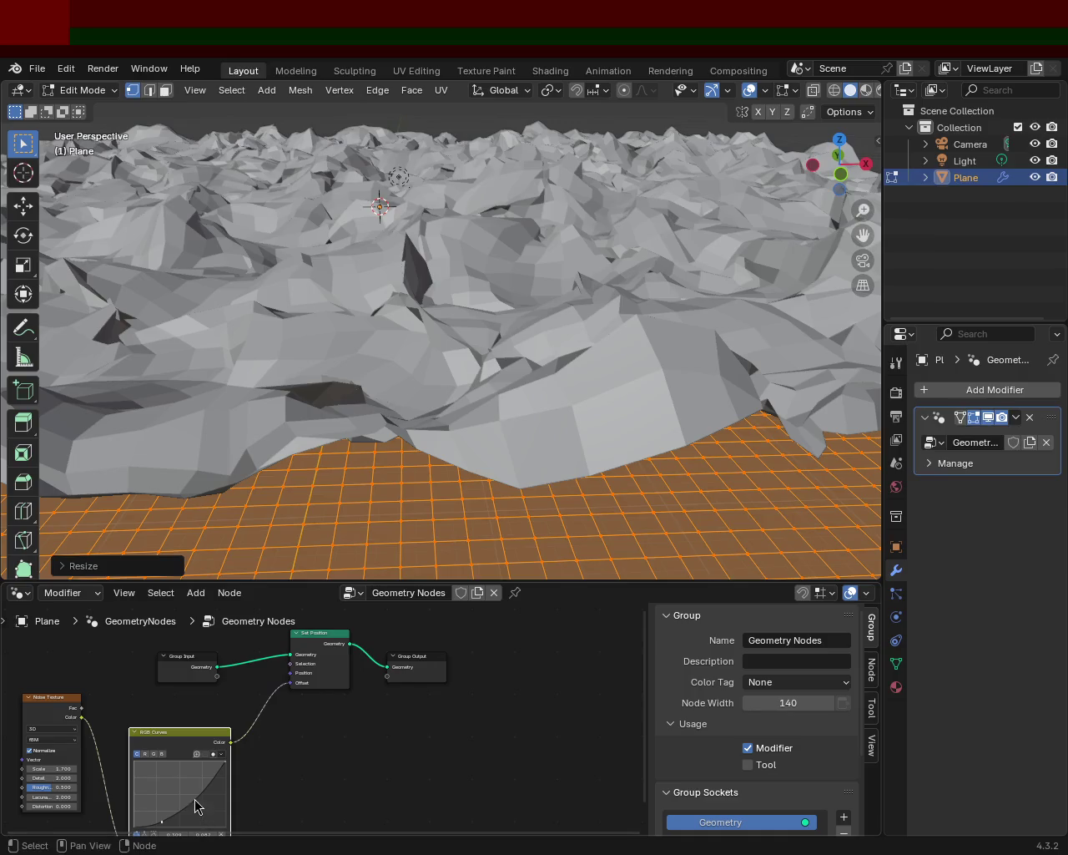
mouse_move(197, 806)
mouse_down()
mouse_move(187, 761)
mouse_move(190, 769)
mouse_up()
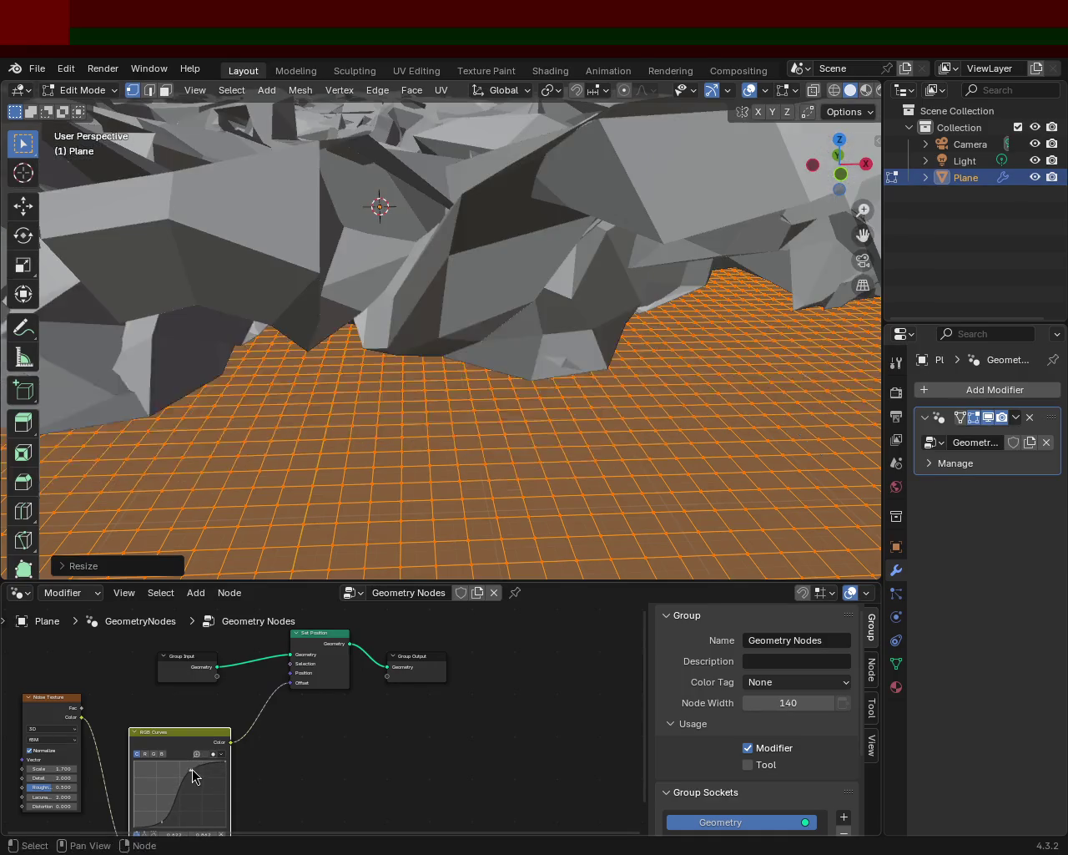
scroll(406, 269, down, 4)
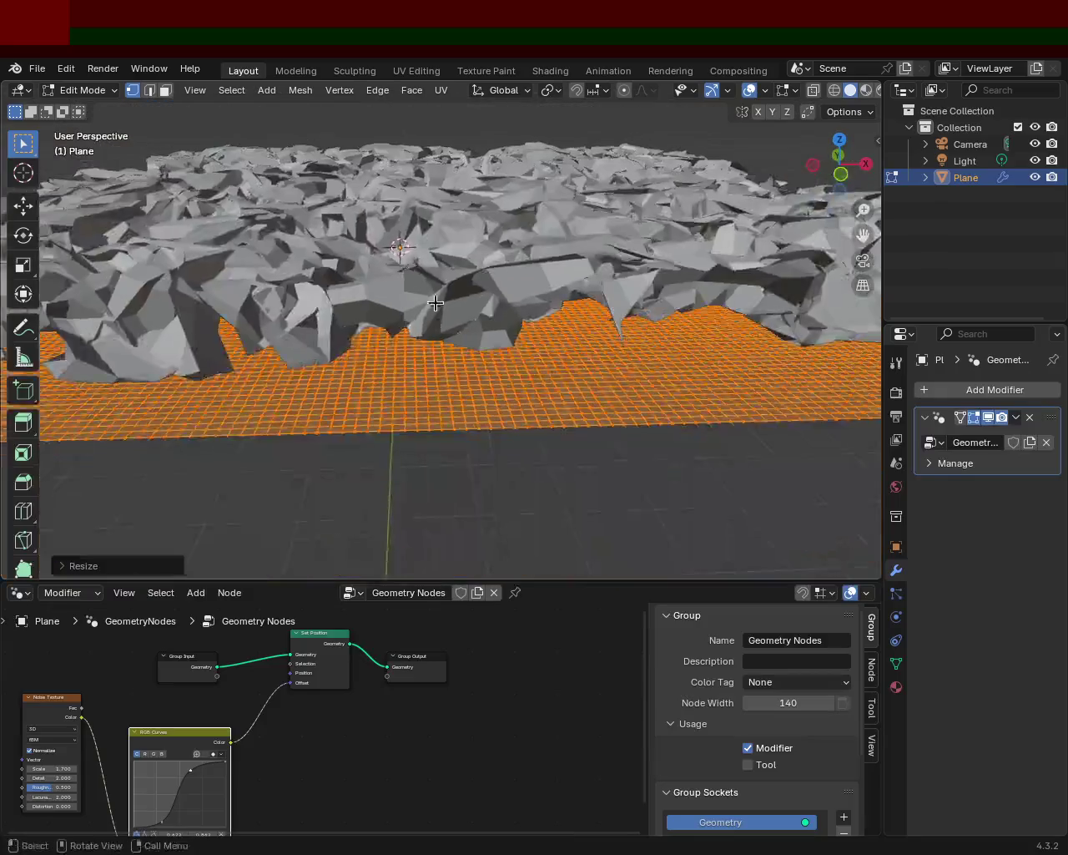
scroll(407, 268, up, 2)
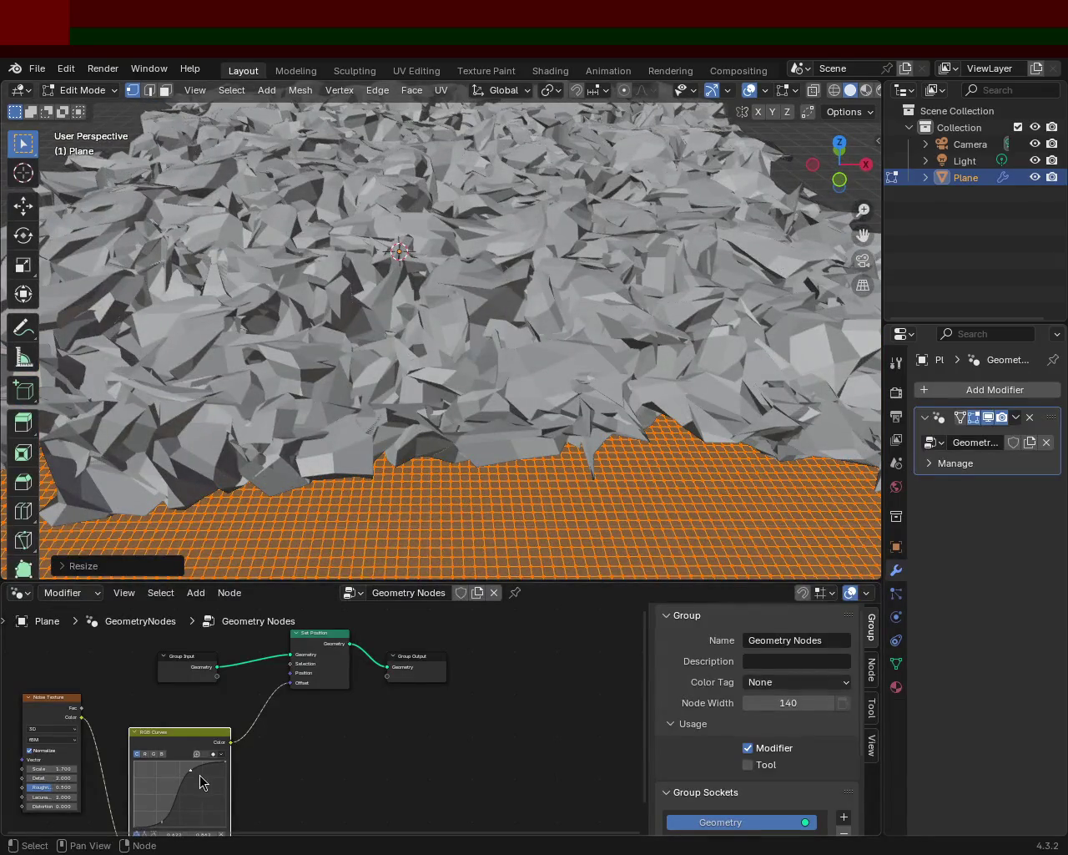
drag(222, 772, 199, 781)
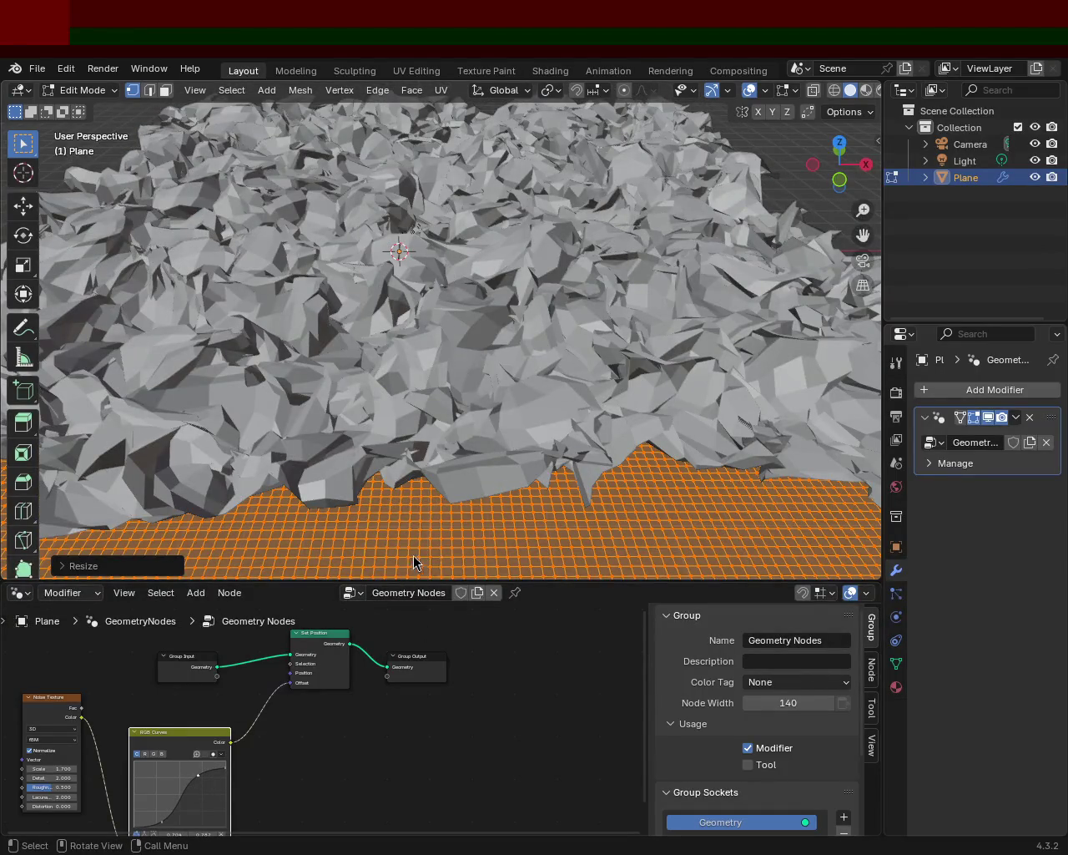
drag(163, 823, 185, 782)
mouse_move(484, 417)
middle_down()
mouse_move(446, 353)
mouse_move(351, 251)
middle_up()
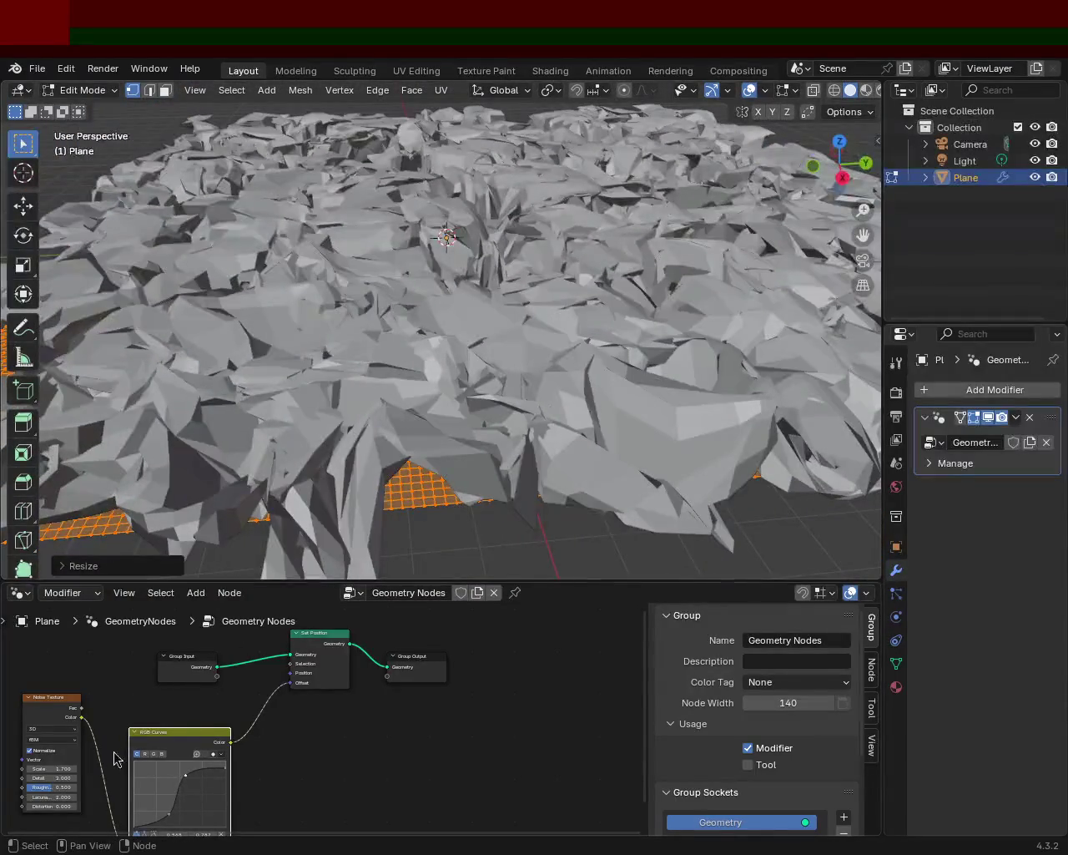
mouse_move(44, 767)
mouse_down()
mouse_move(17, 768)
mouse_move(62, 768)
mouse_move(42, 768)
mouse_up()
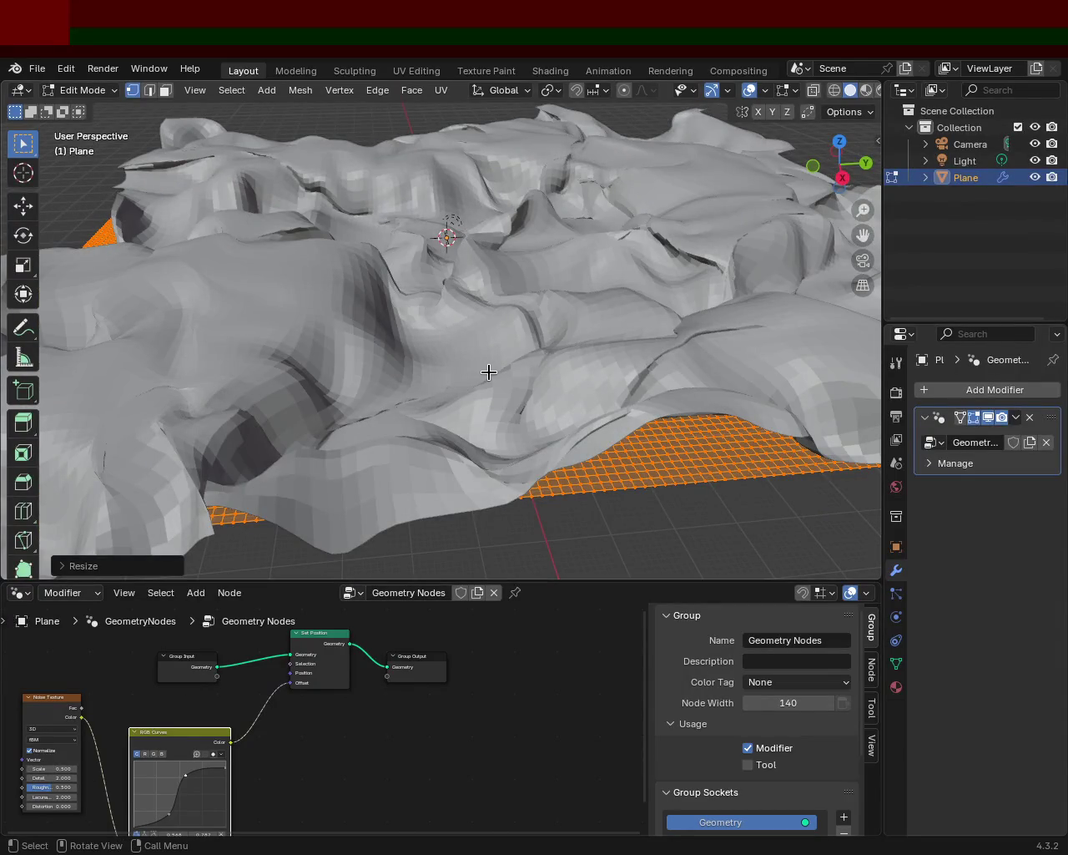
Scale the terrain mesh up and move the lower curve point to about 0.350, 0.075.
key(s)
click(552, 480)
mouse_move(565, 450)
middle_down()
mouse_move(601, 335)
mouse_move(242, 333)
middle_up()
scroll(584, 325, up, 3)
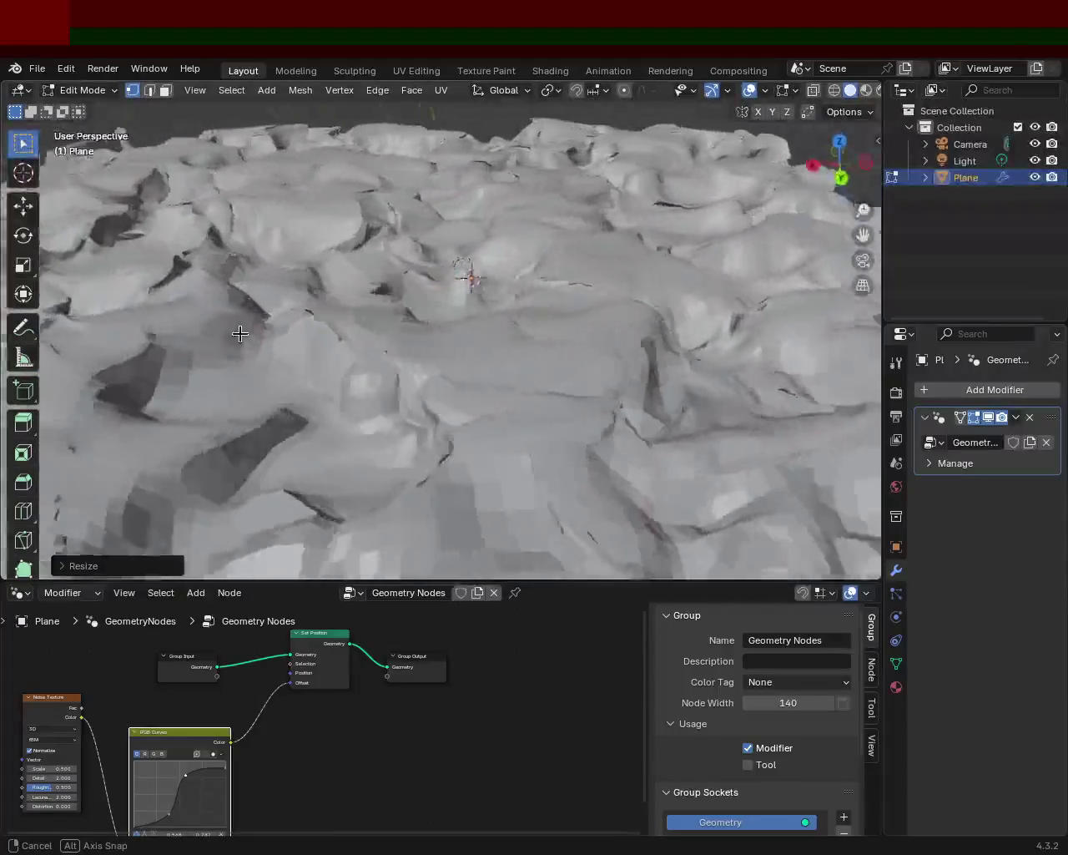
middle_drag(241, 333, 417, 326)
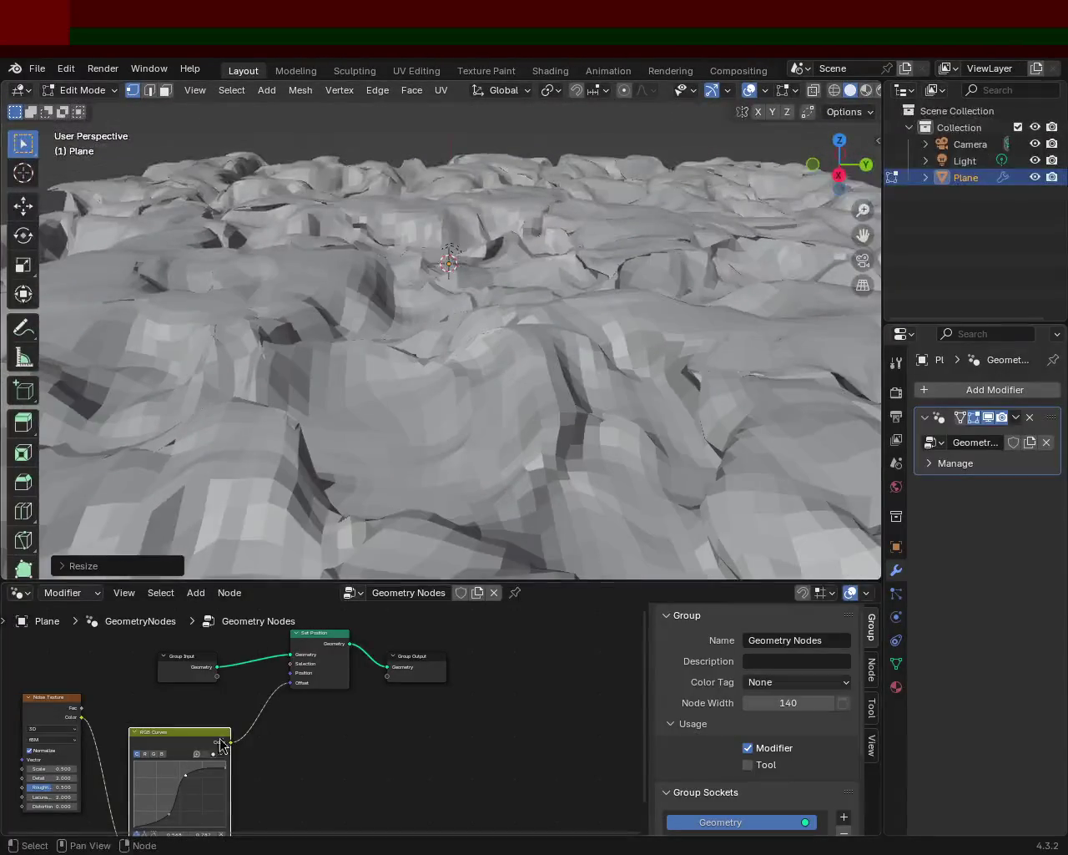
drag(181, 781, 165, 825)
Steepen the curve's rise and bend it into a hump, checking the rougher terrain.
drag(193, 731, 212, 673)
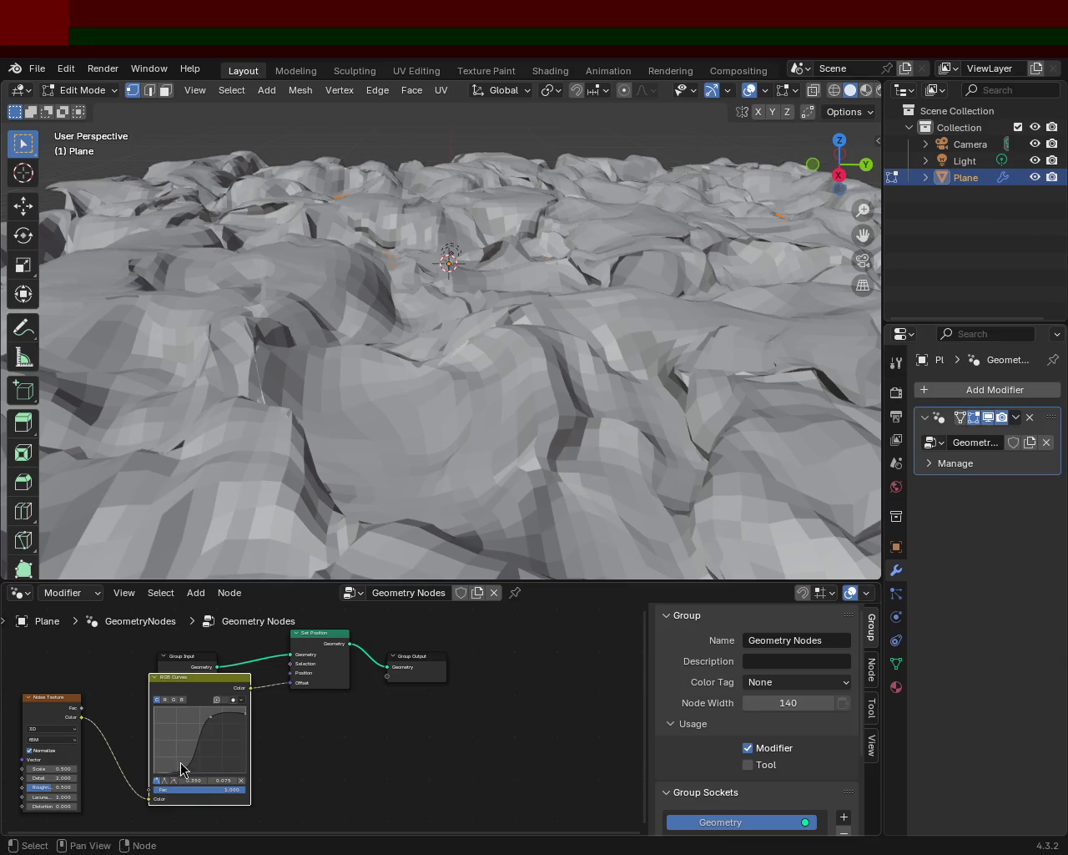
mouse_move(191, 774)
mouse_down()
mouse_move(168, 766)
mouse_move(191, 739)
mouse_move(190, 758)
mouse_move(216, 731)
mouse_up()
mouse_move(458, 334)
middle_down()
mouse_move(640, 330)
mouse_move(424, 341)
mouse_move(627, 314)
middle_up()
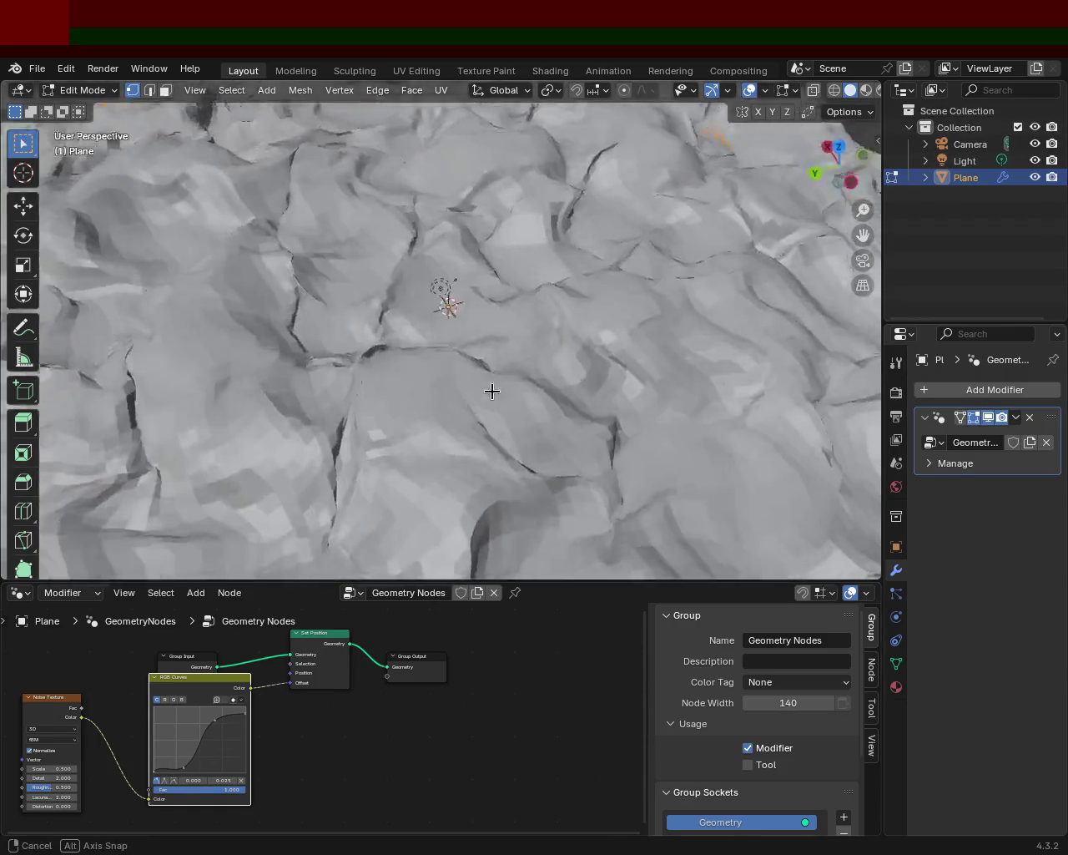
mouse_move(492, 389)
middle_down()
mouse_move(682, 351)
mouse_move(532, 343)
mouse_move(490, 377)
middle_up()
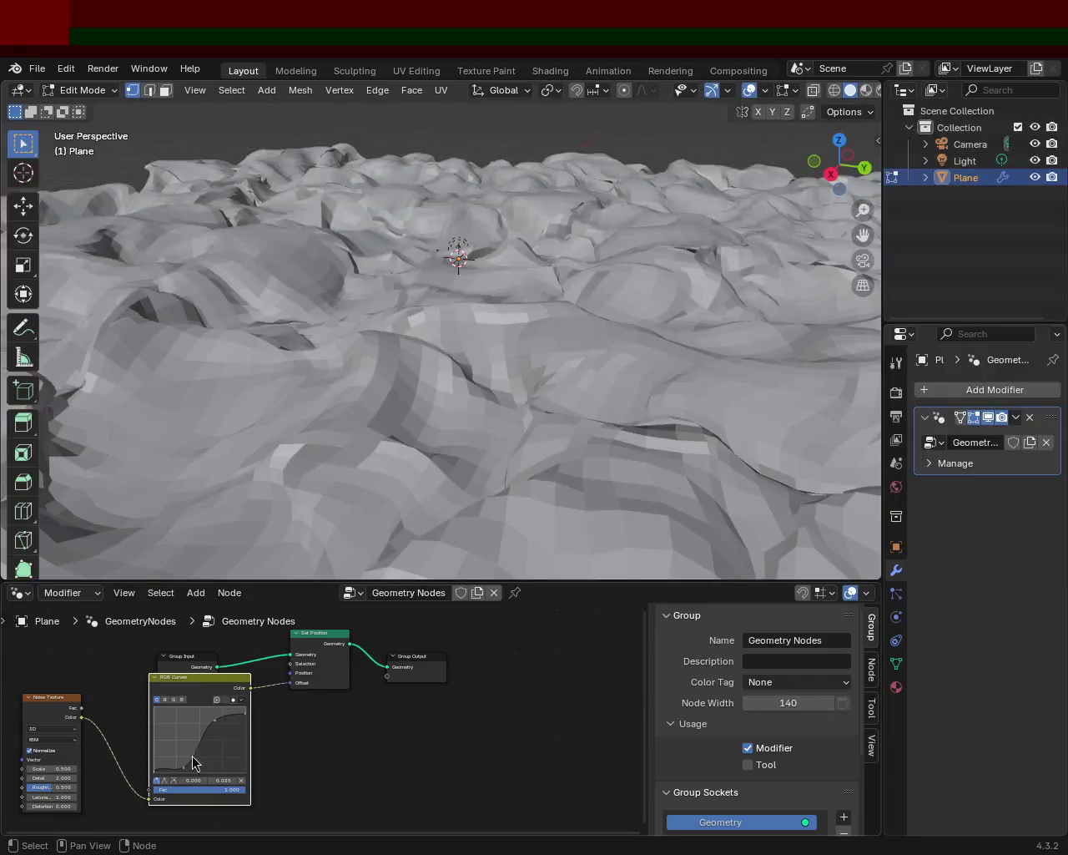
drag(212, 720, 197, 725)
mouse_move(370, 453)
middle_down()
mouse_move(509, 336)
mouse_move(424, 320)
mouse_move(436, 325)
mouse_move(471, 285)
mouse_move(420, 354)
middle_up()
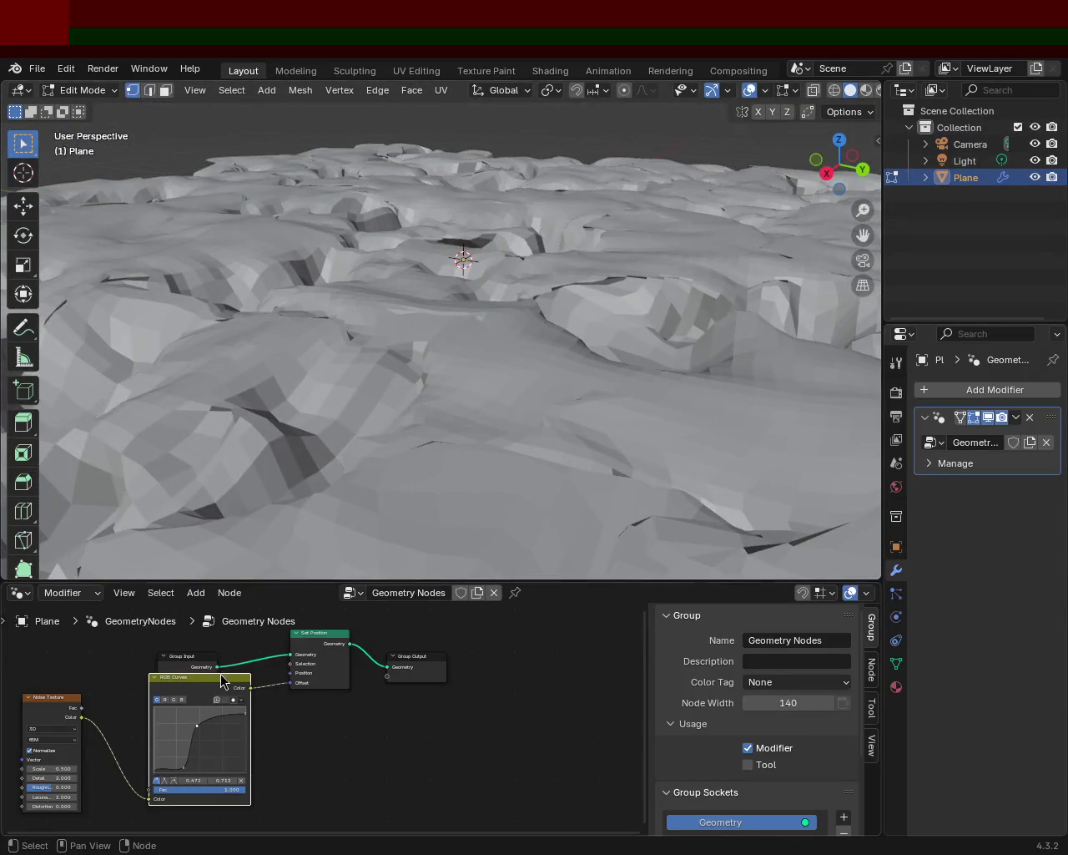
mouse_move(185, 770)
mouse_down()
mouse_move(232, 772)
mouse_move(224, 714)
mouse_up()
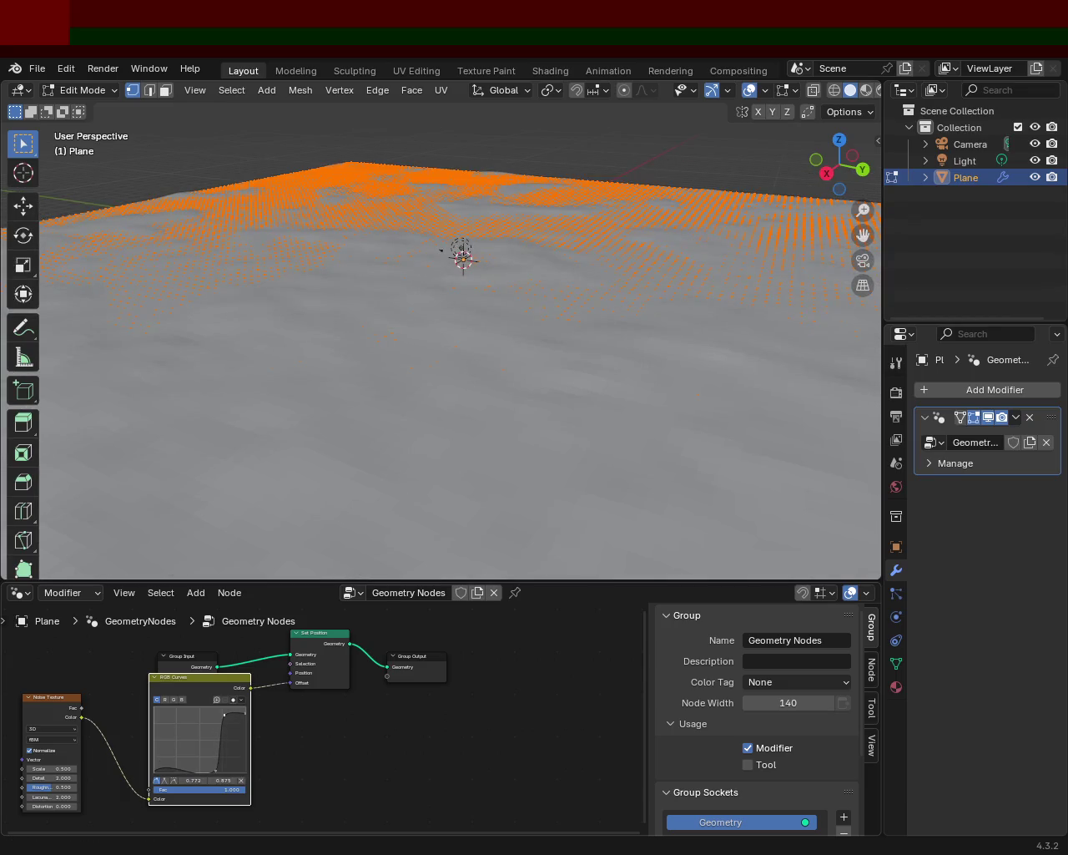
mouse_move(441, 251)
middle_down()
mouse_move(400, 248)
mouse_move(727, 271)
mouse_move(847, 262)
mouse_move(523, 501)
middle_up()
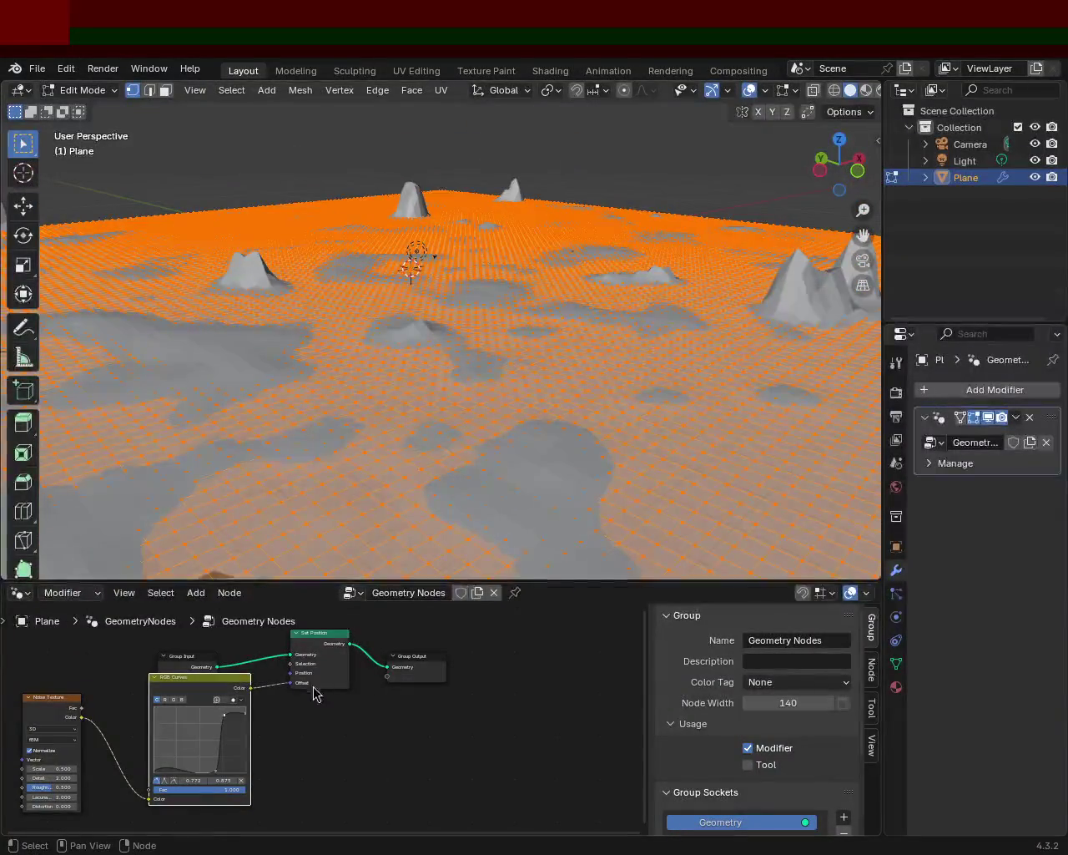
Add a lower-right point, flatten the plains, and set the upper point near 0.813, 0.875.
mouse_move(222, 765)
mouse_down()
mouse_move(213, 775)
mouse_move(210, 762)
mouse_up()
mouse_move(468, 267)
middle_down()
mouse_move(514, 234)
mouse_move(607, 218)
middle_up()
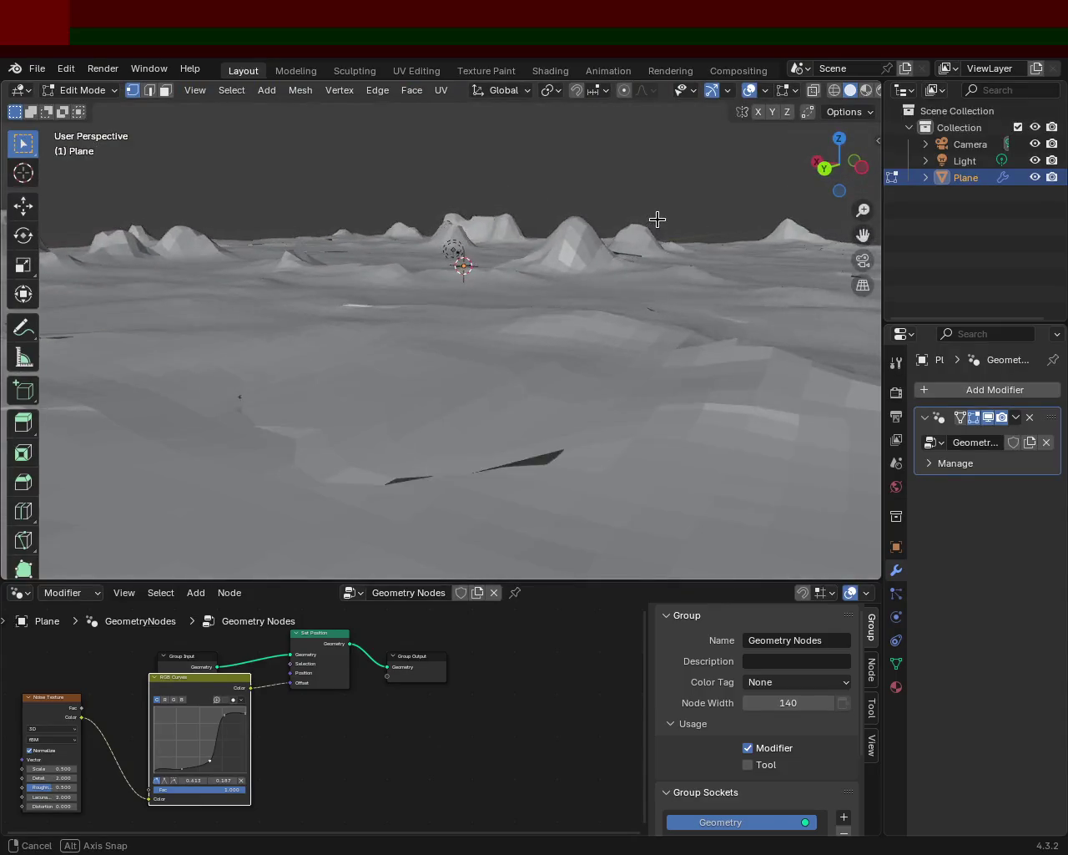
middle_drag(607, 218, 434, 224)
drag(224, 725, 223, 720)
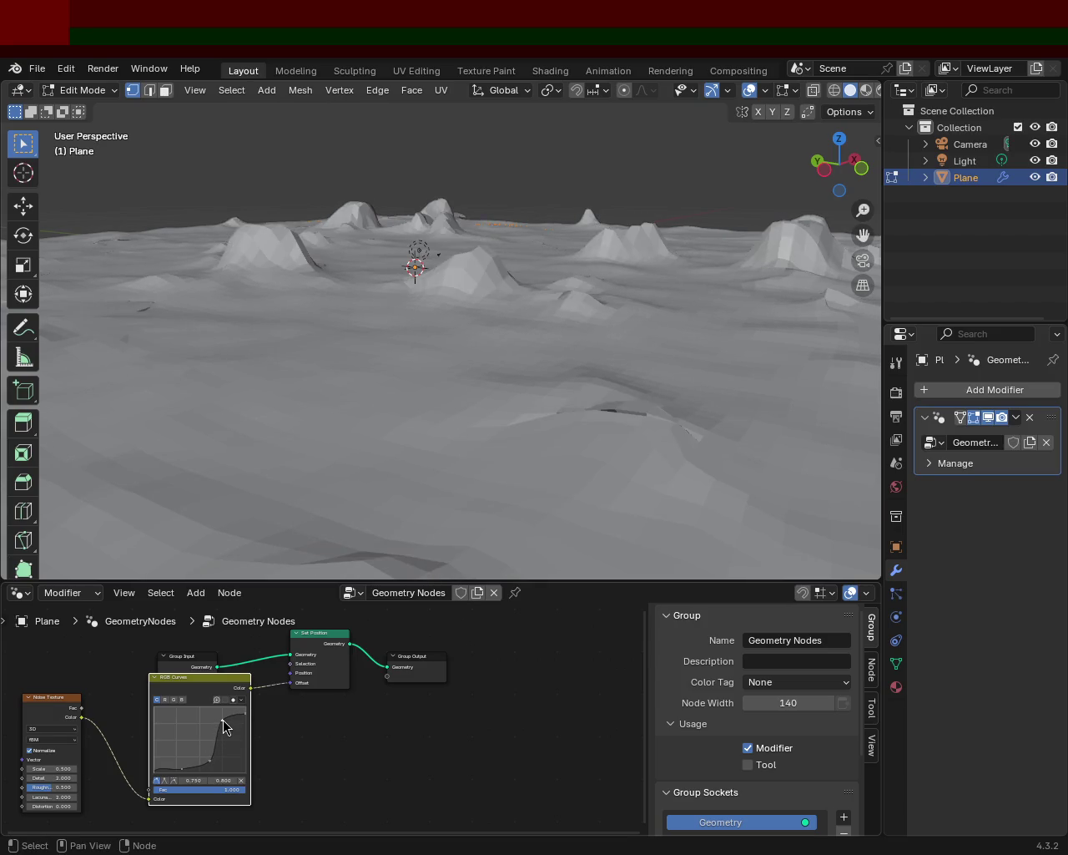
mouse_move(453, 331)
middle_down()
mouse_move(574, 339)
mouse_move(644, 292)
mouse_move(389, 303)
mouse_move(579, 313)
mouse_move(659, 297)
mouse_move(794, 308)
middle_up()
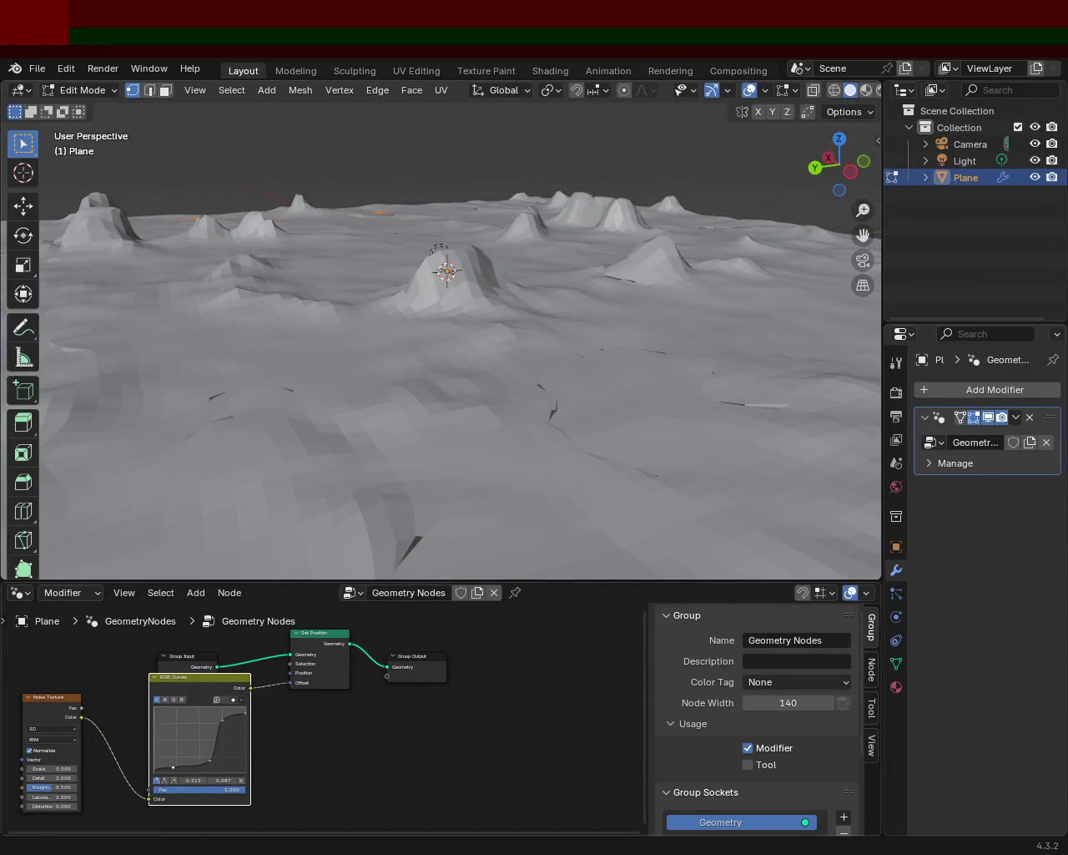
drag(172, 769, 171, 765)
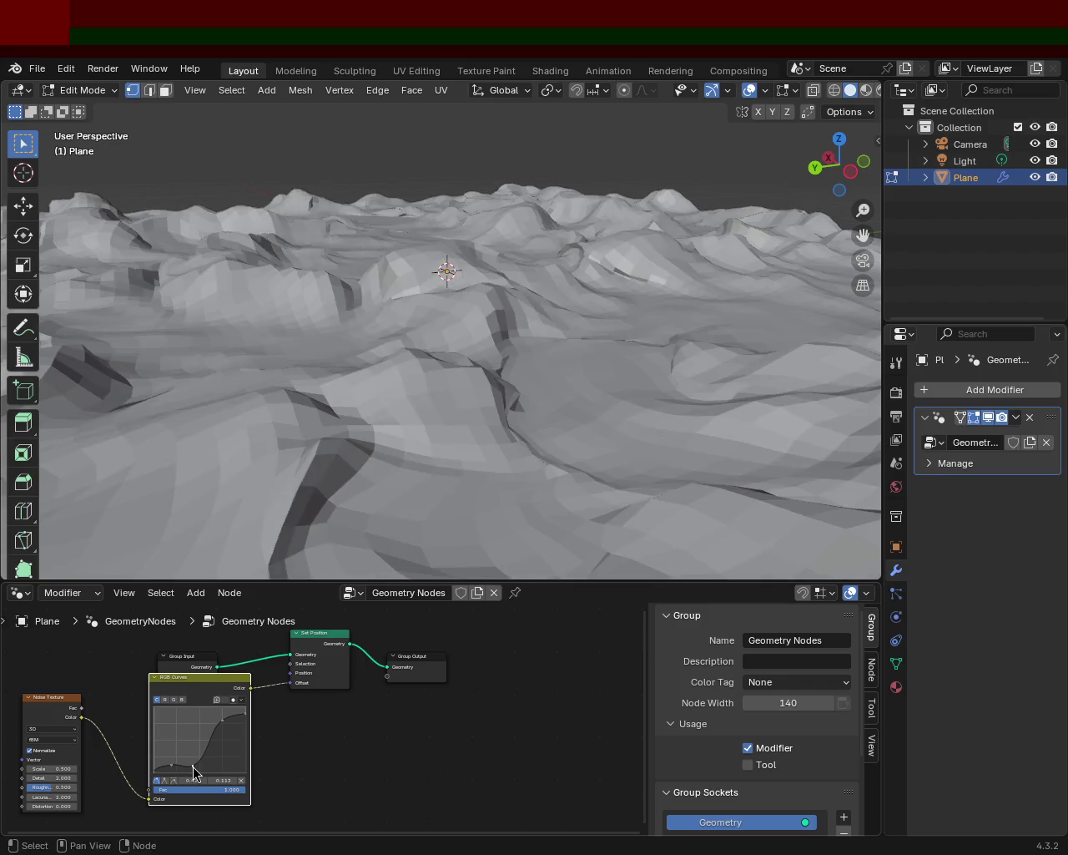
mouse_move(301, 284)
middle_down()
mouse_move(311, 223)
mouse_move(439, 239)
mouse_move(534, 217)
mouse_move(677, 232)
mouse_move(509, 220)
middle_up()
mouse_move(223, 720)
mouse_down()
mouse_move(212, 726)
mouse_move(228, 715)
mouse_up()
mouse_move(518, 330)
middle_down()
mouse_move(398, 342)
mouse_move(348, 305)
mouse_move(128, 309)
mouse_move(176, 306)
mouse_move(312, 355)
mouse_move(310, 265)
mouse_move(452, 311)
mouse_move(453, 267)
mouse_move(606, 262)
mouse_move(474, 335)
middle_up()
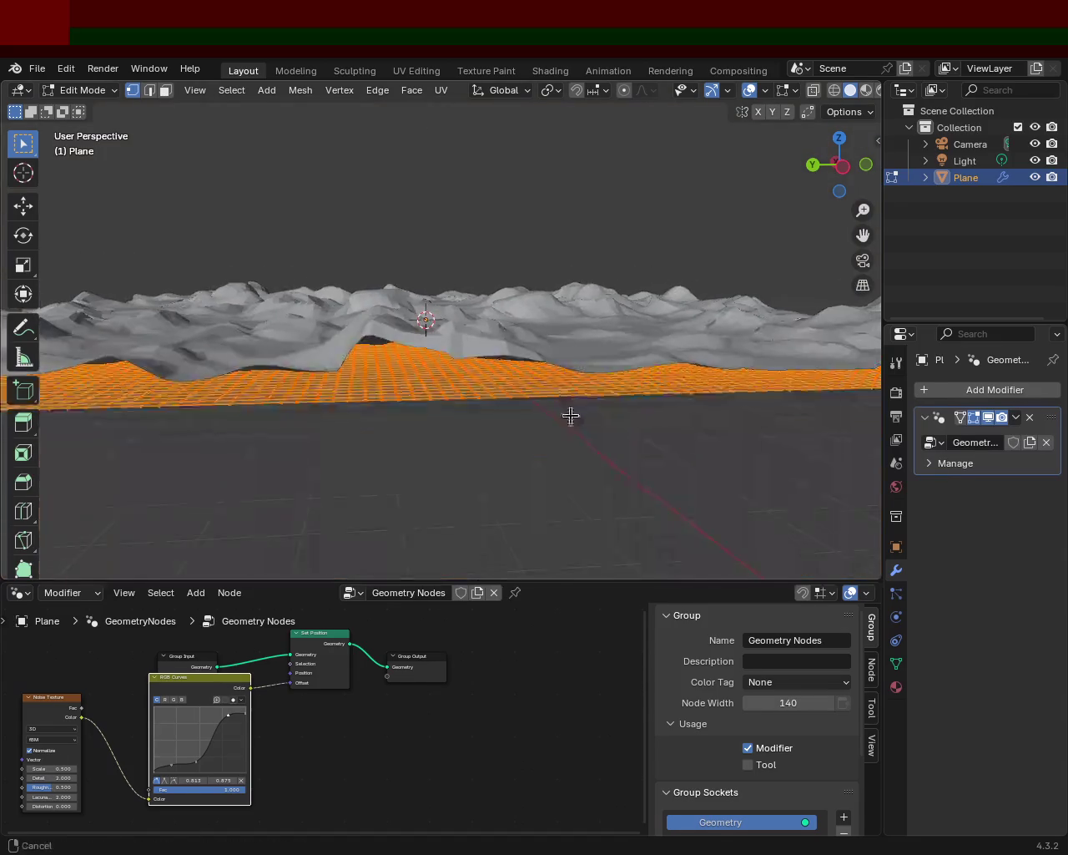
Orbit and zoom around the crumpled hilly terrain to inspect it from all sides.
mouse_move(569, 300)
middle_down()
mouse_move(570, 415)
mouse_move(534, 356)
mouse_move(445, 412)
middle_up()
mouse_move(446, 412)
middle_down()
mouse_move(423, 388)
mouse_move(443, 410)
mouse_move(460, 362)
mouse_move(448, 386)
mouse_move(465, 382)
mouse_move(412, 351)
mouse_move(460, 389)
mouse_move(375, 557)
middle_up()
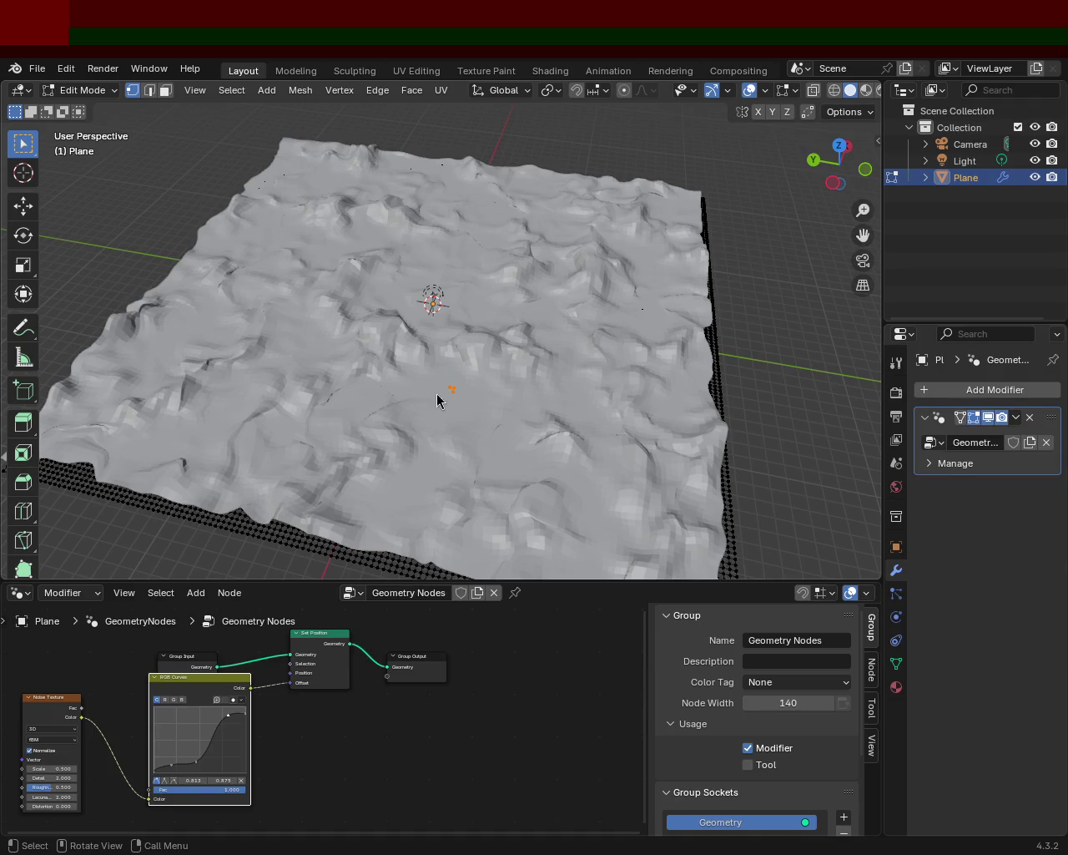
mouse_move(538, 412)
middle_down()
mouse_move(469, 376)
mouse_move(529, 359)
mouse_move(454, 419)
middle_up()
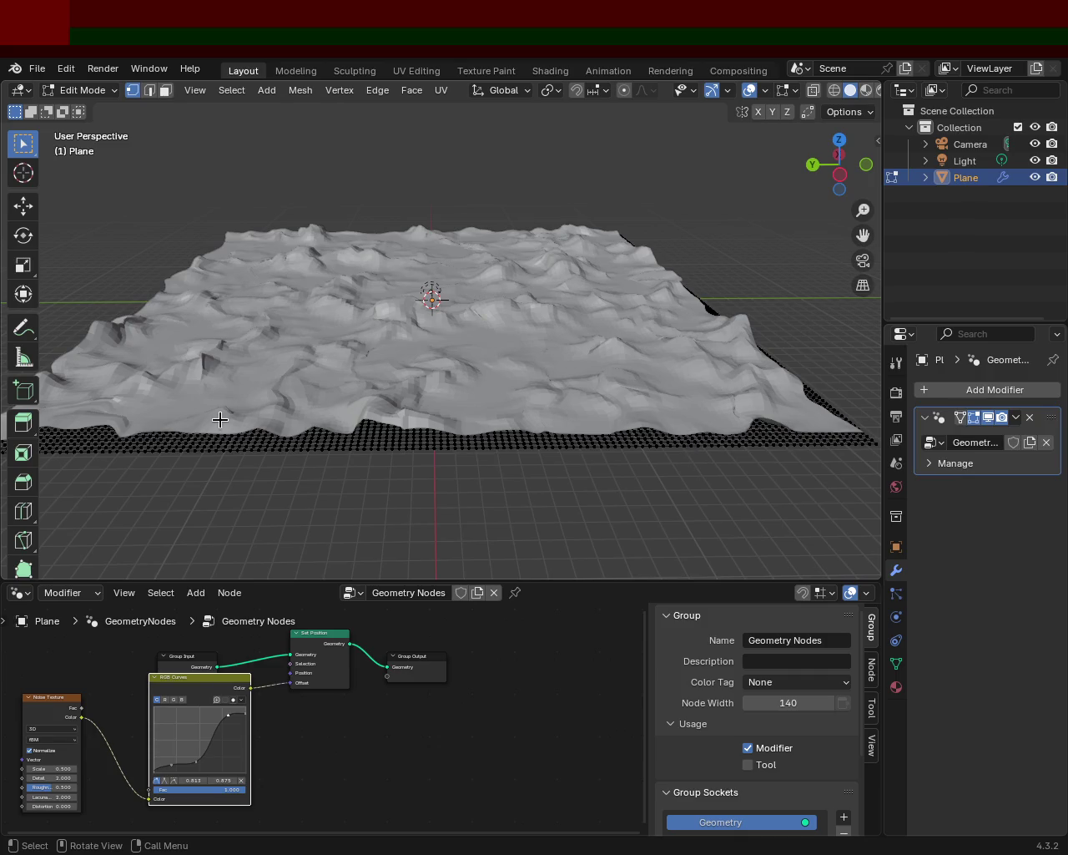
mouse_move(279, 387)
middle_down()
mouse_move(437, 353)
mouse_move(409, 253)
mouse_move(353, 317)
mouse_move(262, 309)
mouse_move(114, 329)
mouse_move(110, 317)
mouse_move(181, 329)
middle_up()
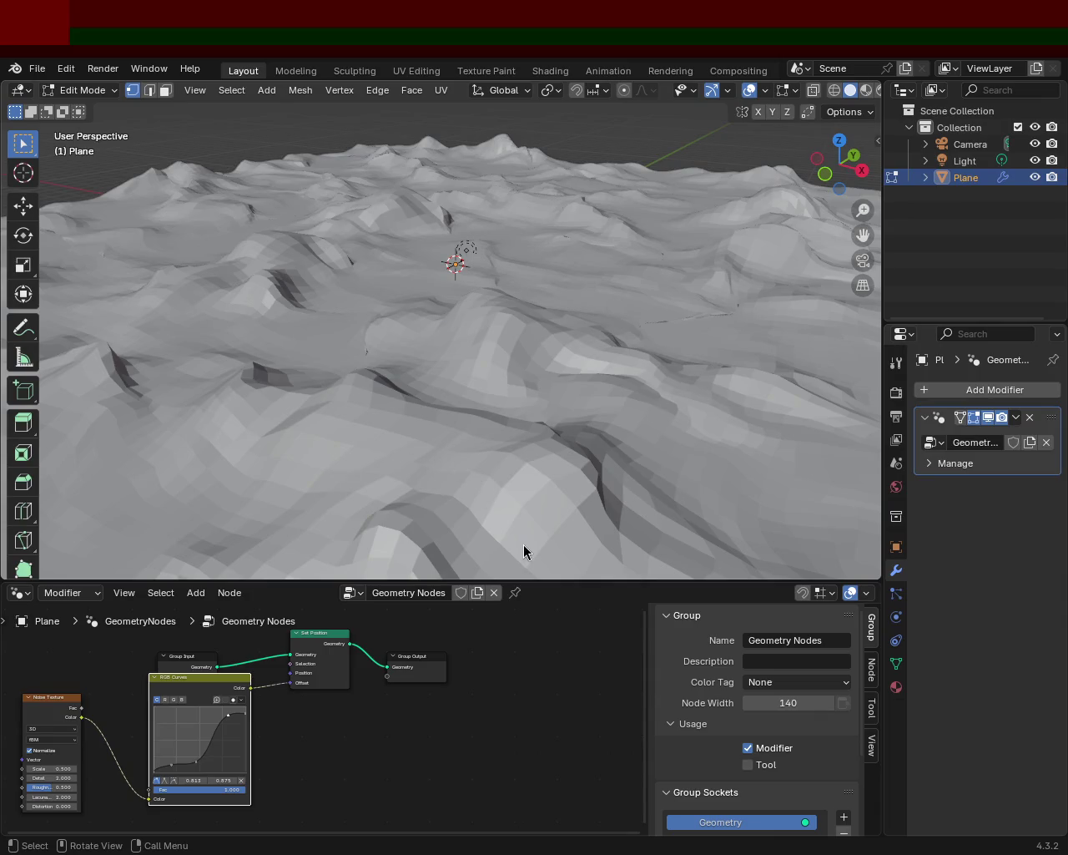
mouse_move(460, 414)
middle_down()
mouse_move(376, 325)
mouse_move(534, 315)
mouse_move(295, 406)
mouse_move(331, 410)
middle_up()
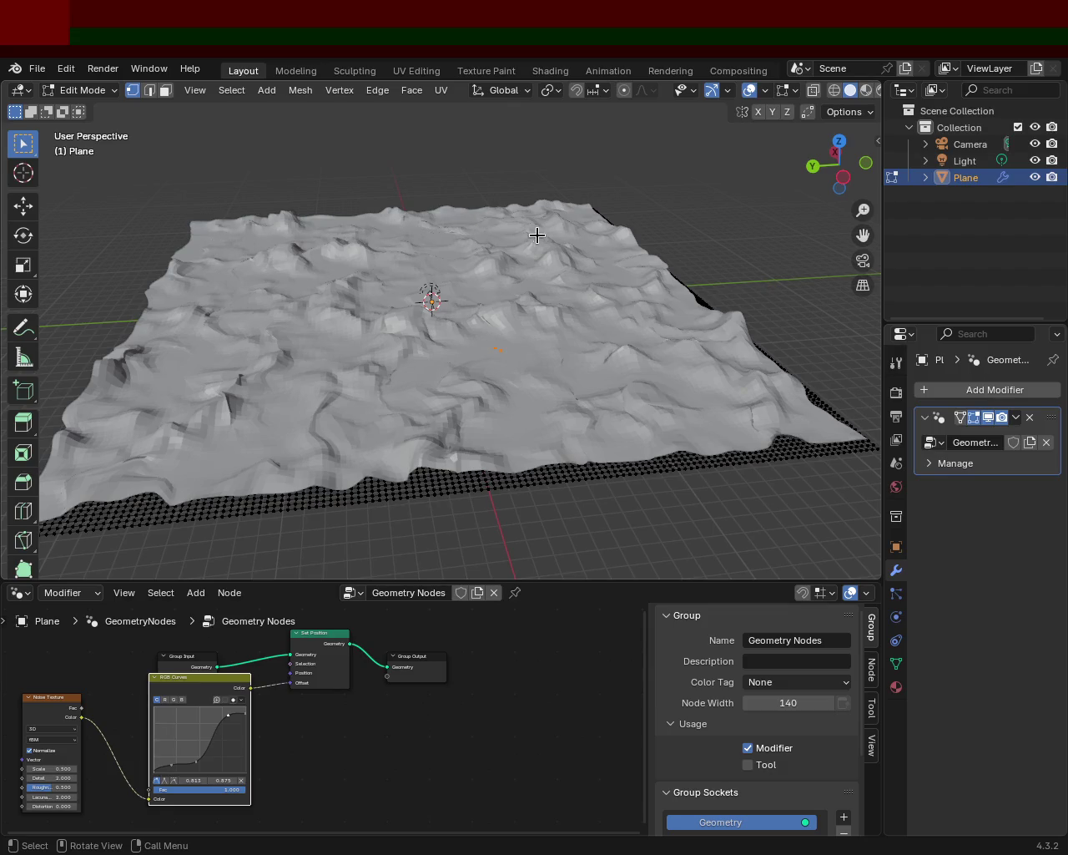
mouse_move(573, 258)
middle_down()
mouse_move(582, 399)
mouse_move(675, 429)
mouse_move(479, 380)
mouse_move(660, 389)
middle_up()
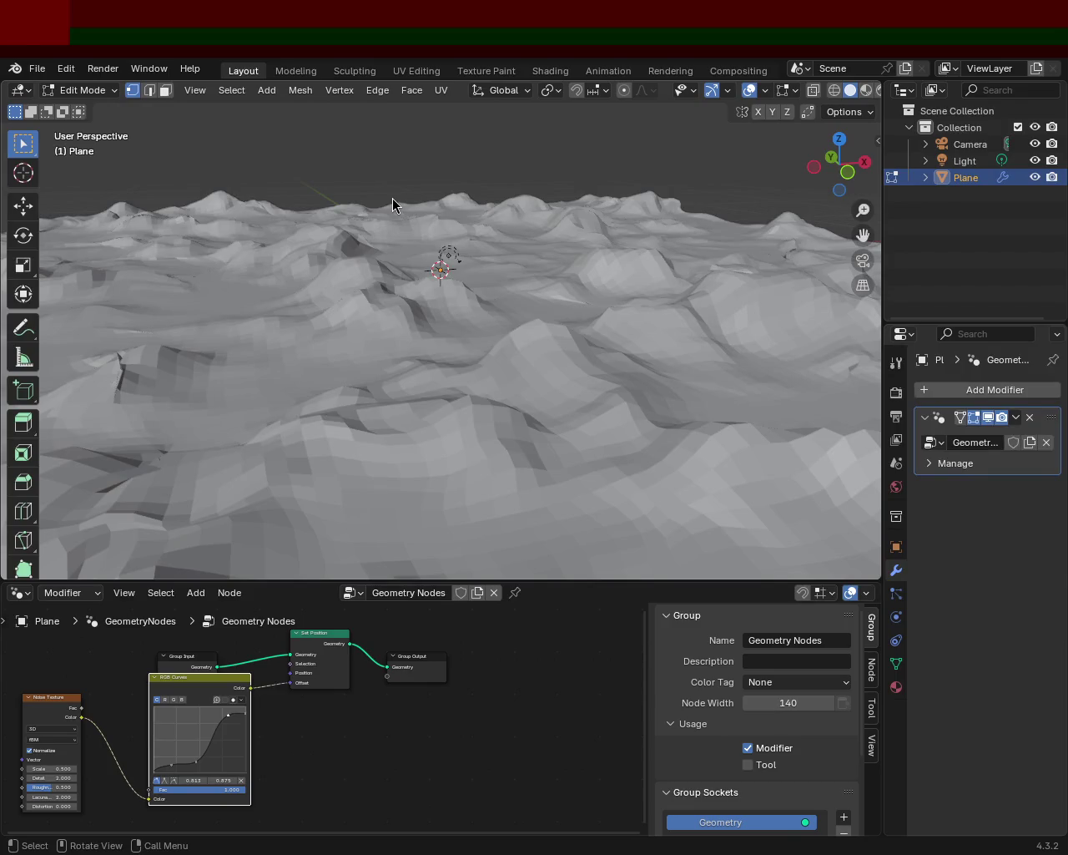
mouse_move(382, 275)
ctrl+middle_down()
mouse_move(360, 358)
mouse_move(473, 376)
mouse_move(428, 324)
mouse_move(501, 365)
mouse_move(484, 395)
mouse_move(450, 409)
ctrl+middle_up()
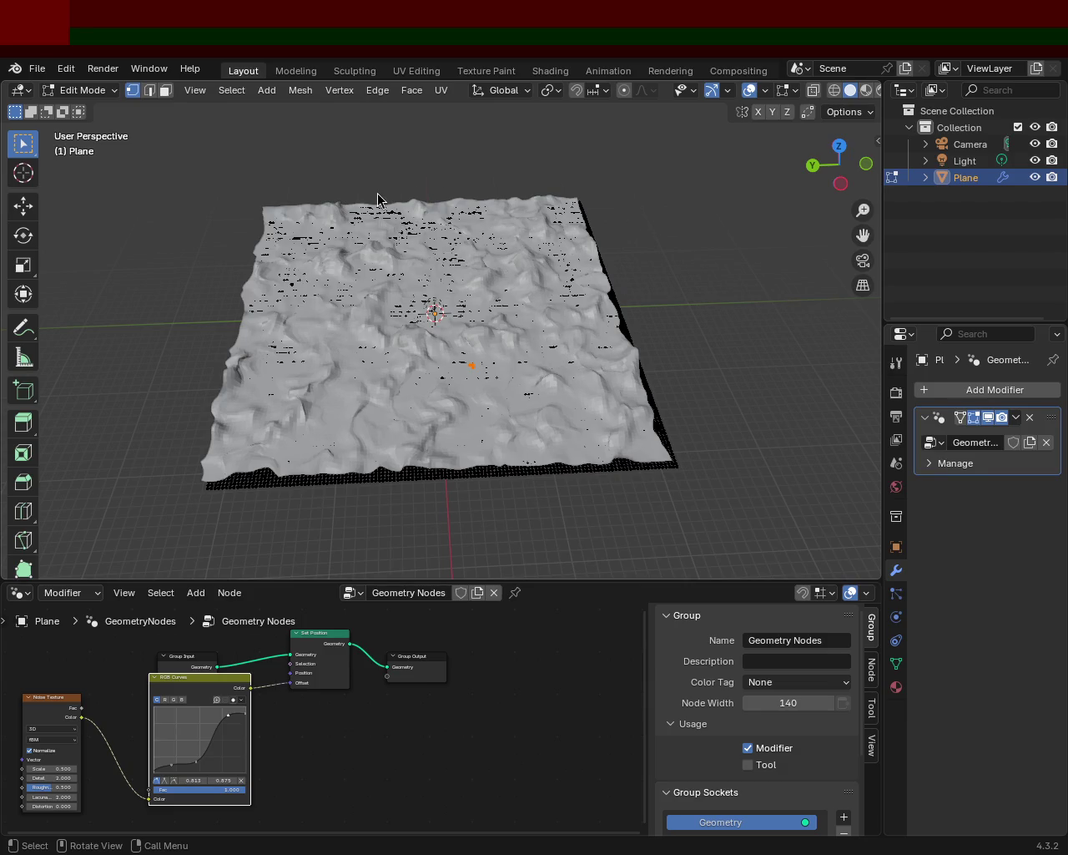
mouse_move(662, 421)
middle_down()
mouse_move(484, 291)
mouse_move(490, 268)
mouse_move(498, 309)
mouse_move(595, 296)
mouse_move(692, 233)
middle_up()
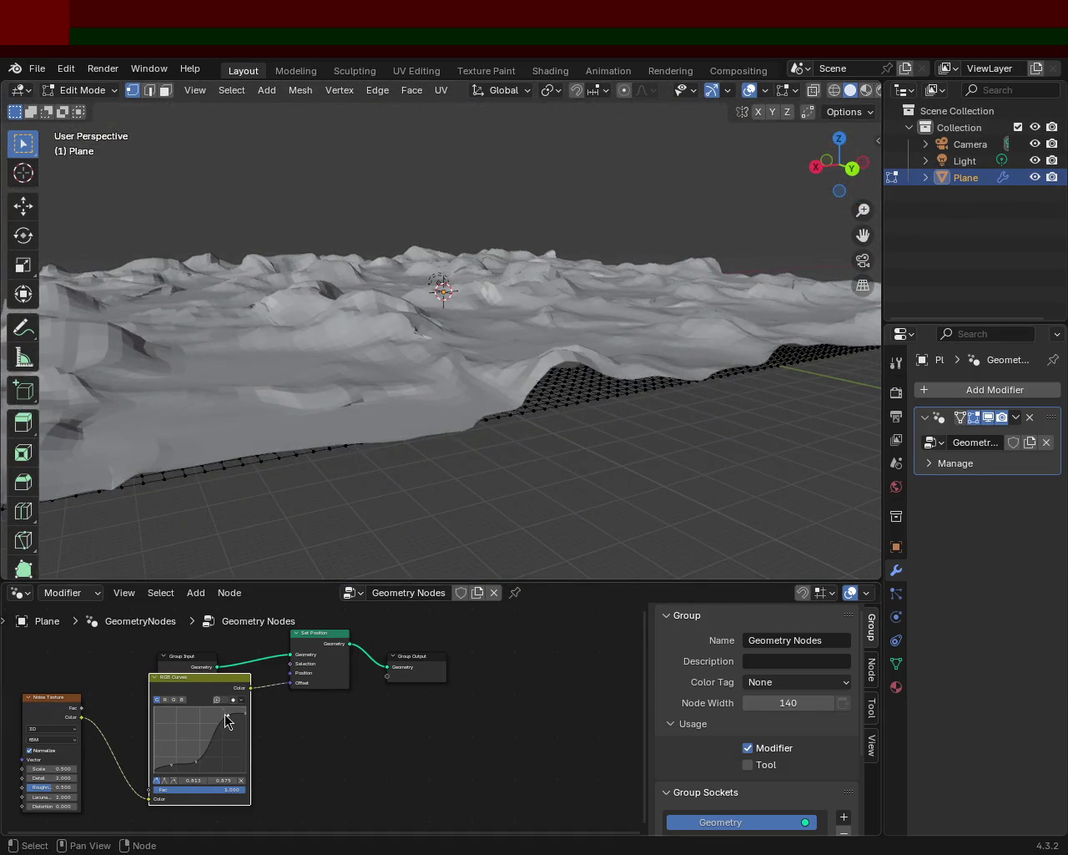
Work the upper curve point down to about 0.743, 0.725 for gentler, flatter hills.
drag(230, 715, 215, 718)
mouse_move(434, 351)
middle_down()
mouse_move(393, 309)
mouse_move(293, 317)
mouse_move(222, 275)
mouse_move(275, 267)
middle_up()
scroll(351, 239, up, 3)
mouse_move(350, 238)
middle_down()
mouse_move(343, 284)
mouse_move(289, 284)
mouse_move(224, 303)
mouse_move(124, 289)
mouse_move(106, 336)
mouse_move(401, 281)
mouse_move(429, 289)
middle_up()
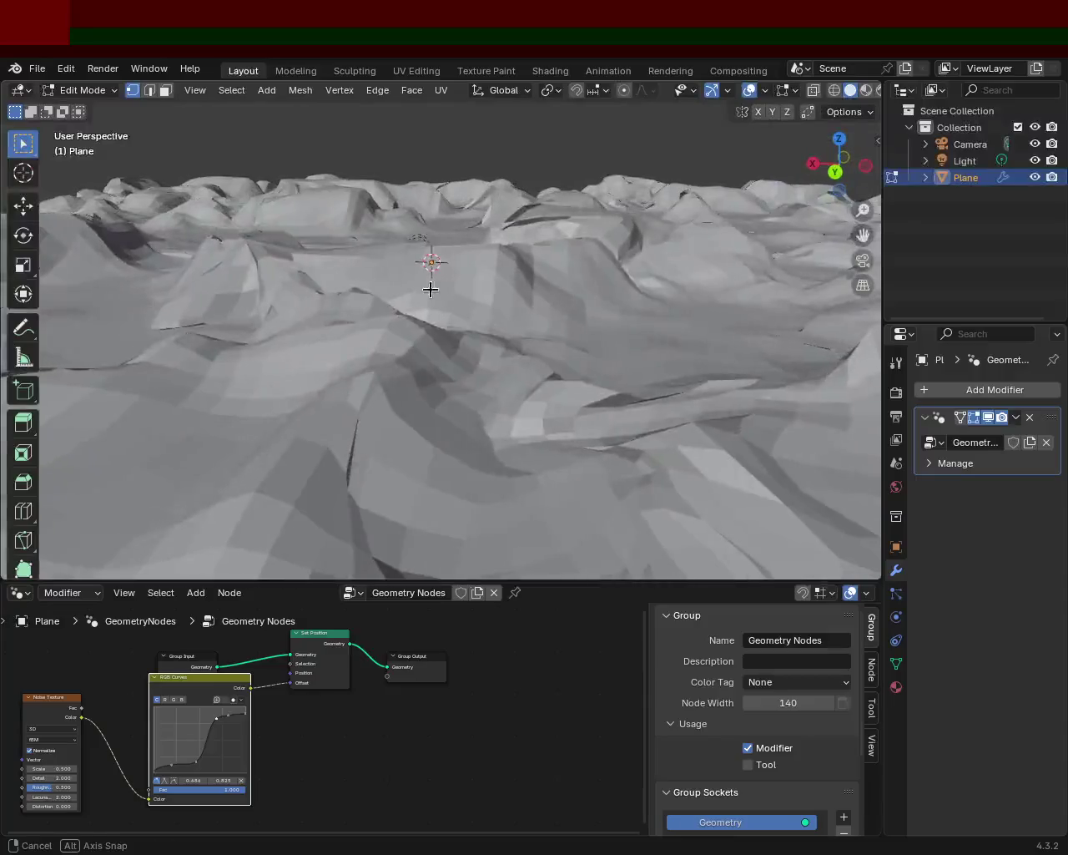
drag(226, 710, 249, 714)
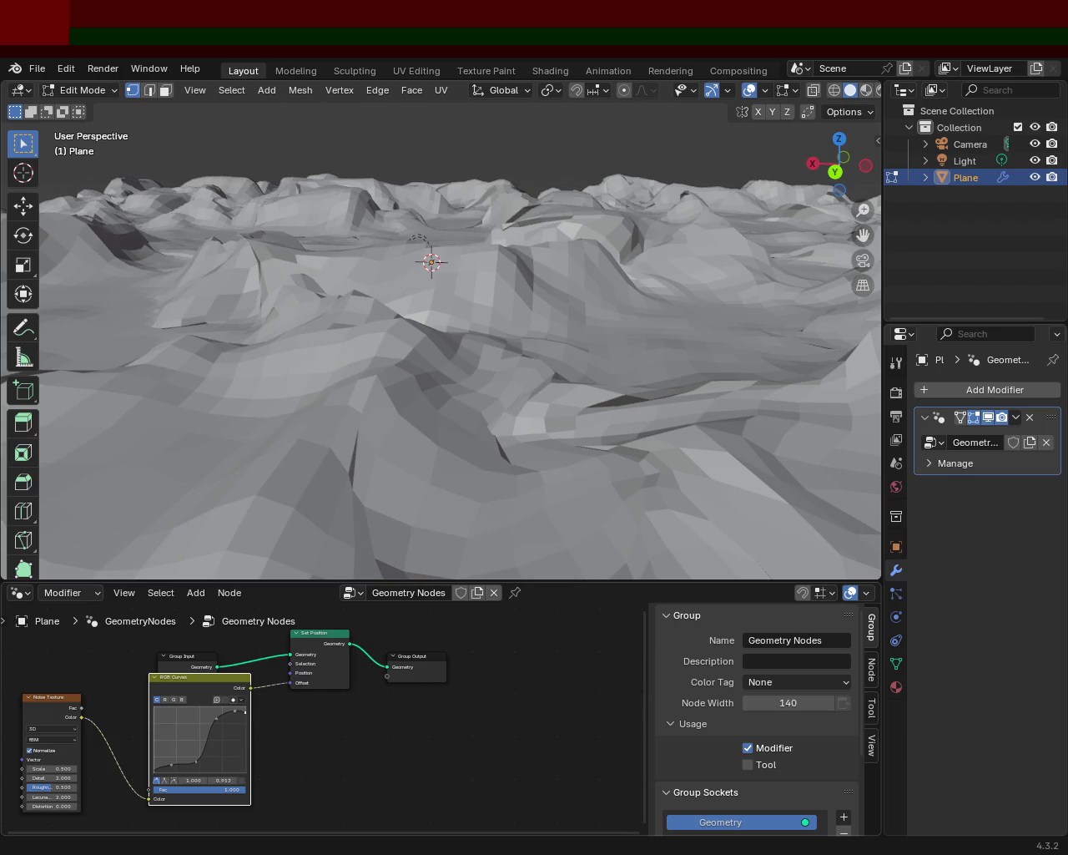
mouse_move(370, 363)
middle_down()
mouse_move(242, 268)
mouse_move(275, 241)
mouse_move(687, 246)
mouse_move(676, 276)
mouse_move(443, 318)
mouse_move(489, 334)
mouse_move(464, 346)
mouse_move(477, 394)
mouse_move(512, 412)
mouse_move(492, 442)
middle_up()
drag(215, 721, 225, 723)
mouse_move(416, 282)
middle_down()
mouse_move(474, 343)
mouse_move(520, 353)
mouse_move(496, 342)
mouse_move(446, 358)
mouse_move(145, 343)
mouse_move(217, 404)
mouse_move(350, 410)
mouse_move(409, 376)
mouse_move(439, 396)
mouse_move(541, 422)
mouse_move(439, 336)
mouse_move(432, 301)
mouse_move(428, 321)
mouse_move(381, 342)
middle_up()
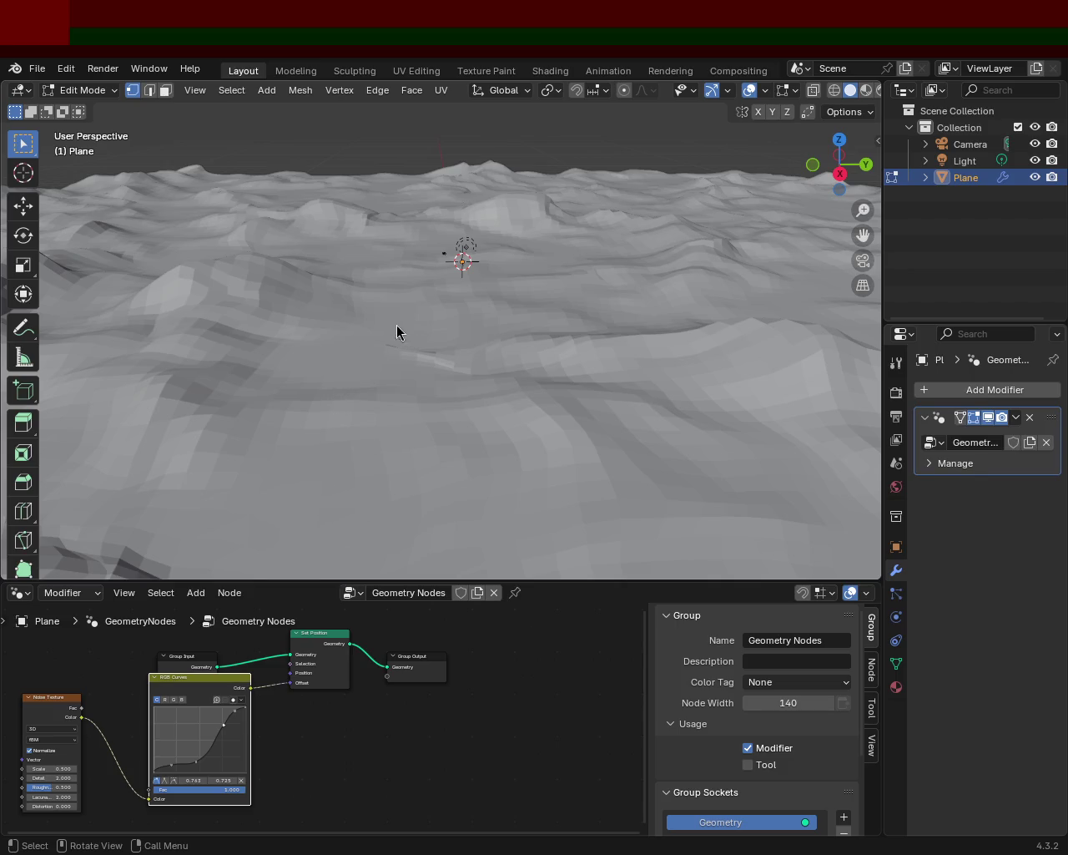
middle_drag(644, 392, 562, 341)
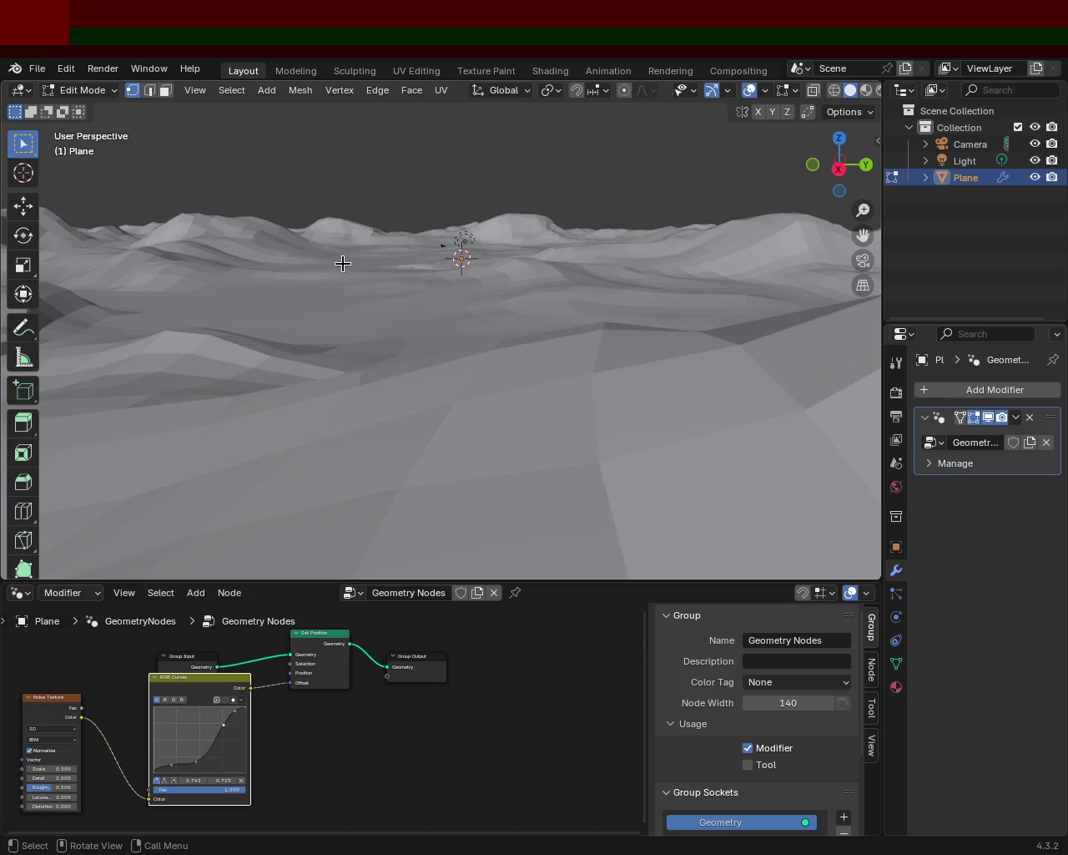
mouse_move(373, 324)
middle_down()
mouse_move(370, 269)
mouse_move(388, 308)
mouse_move(381, 334)
middle_up()
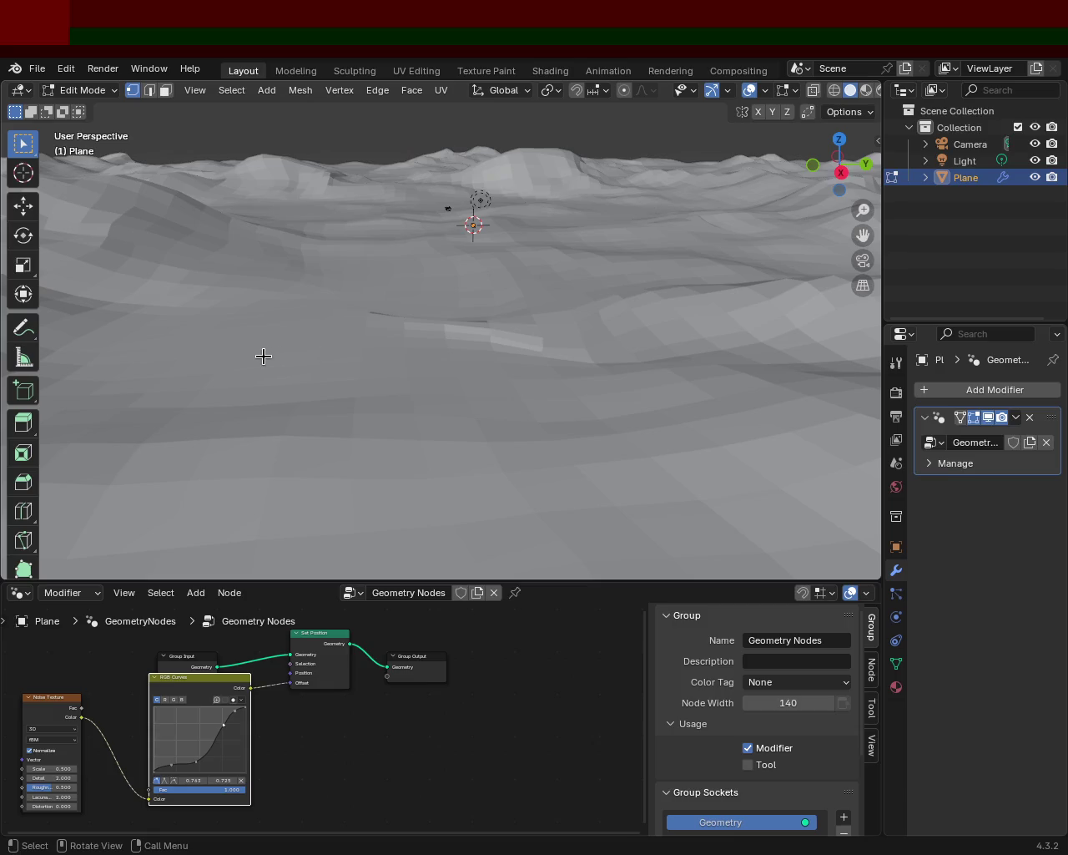
mouse_move(650, 241)
middle_down()
mouse_move(560, 286)
mouse_move(465, 382)
mouse_move(510, 317)
mouse_move(518, 331)
mouse_move(412, 372)
mouse_move(367, 367)
mouse_move(502, 363)
mouse_move(410, 369)
mouse_move(427, 439)
mouse_move(402, 437)
middle_up()
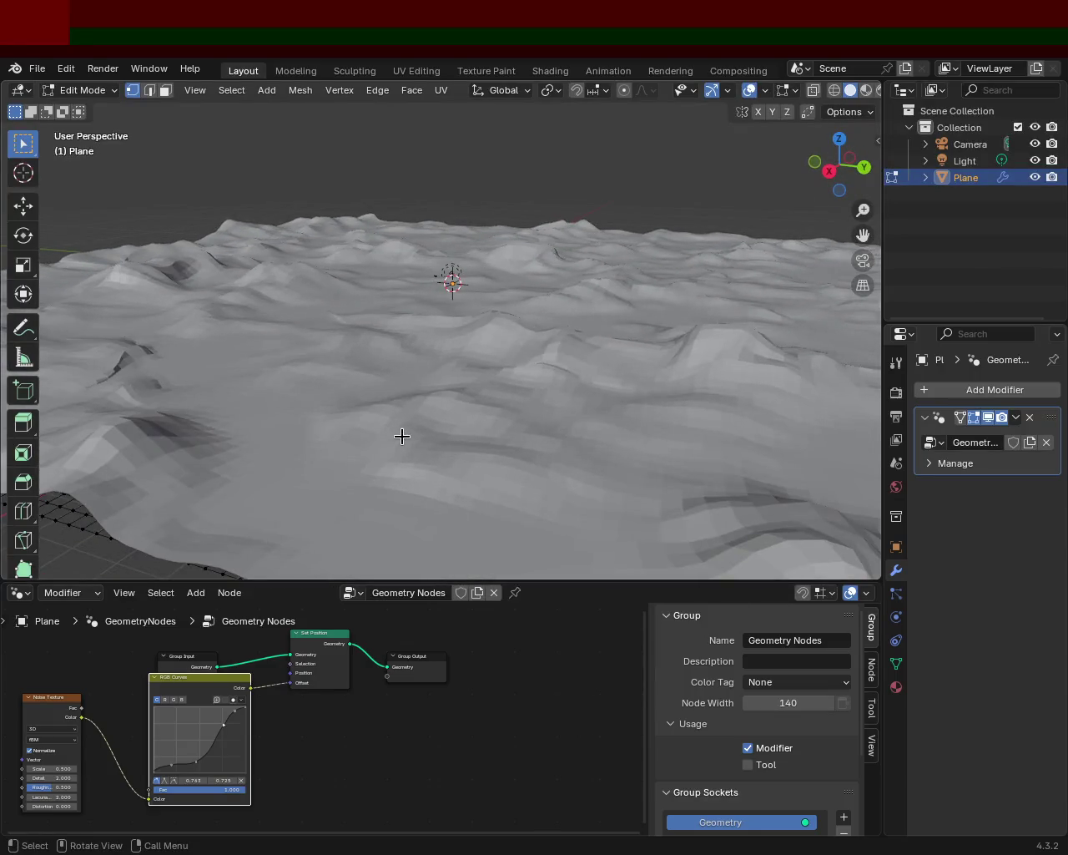
mouse_move(515, 280)
middle_down()
mouse_move(469, 350)
mouse_move(470, 329)
mouse_move(329, 404)
middle_up()
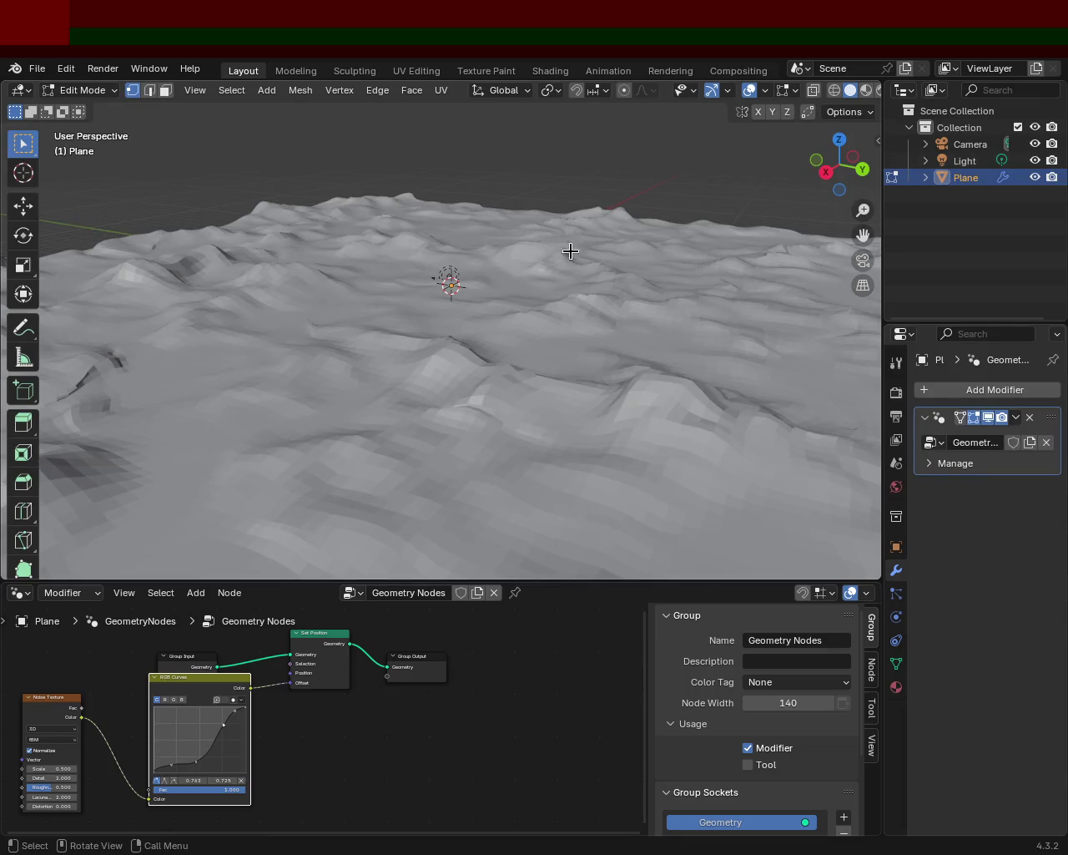
scroll(450, 375, down, 5)
mouse_move(467, 429)
middle_down()
mouse_move(491, 432)
mouse_move(407, 413)
mouse_move(452, 367)
mouse_move(410, 377)
mouse_move(459, 286)
mouse_move(424, 262)
mouse_move(462, 309)
middle_up()
scroll(409, 377, up, 5)
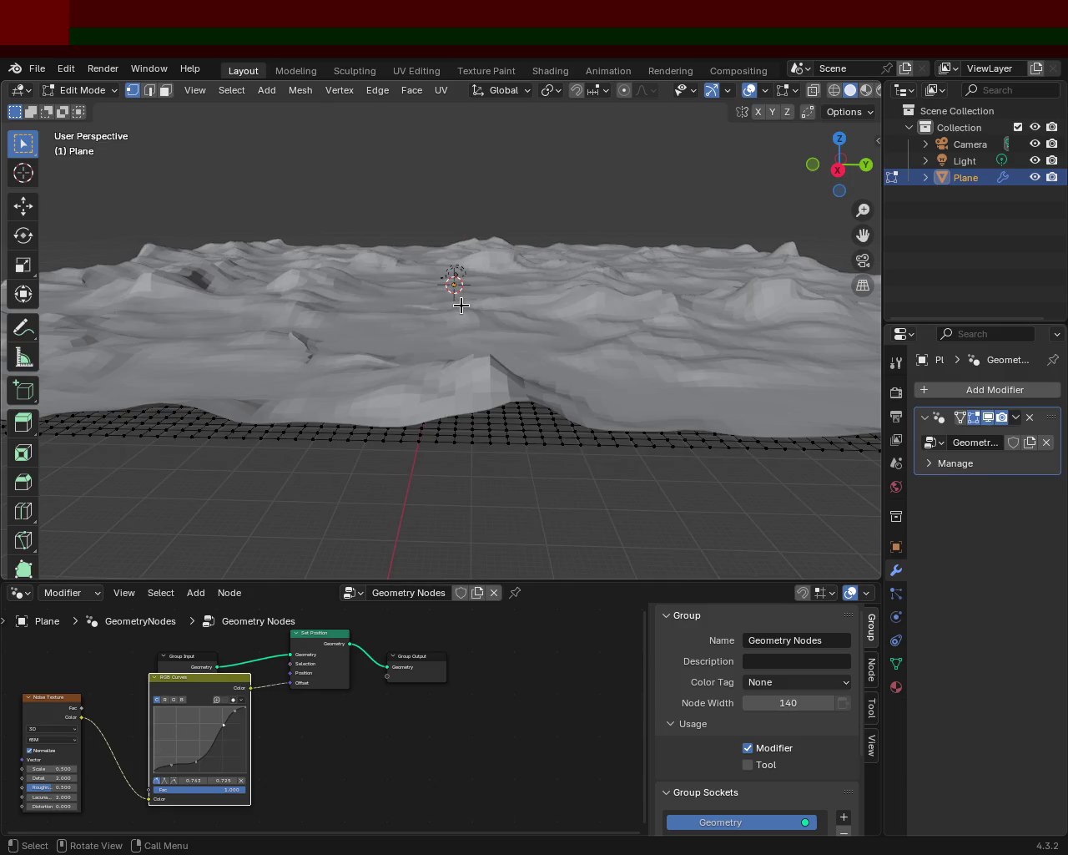
mouse_move(461, 320)
middle_down()
mouse_move(456, 374)
mouse_move(261, 318)
mouse_move(270, 310)
mouse_move(317, 325)
mouse_move(336, 354)
mouse_move(372, 358)
mouse_move(451, 351)
mouse_move(484, 320)
middle_up()
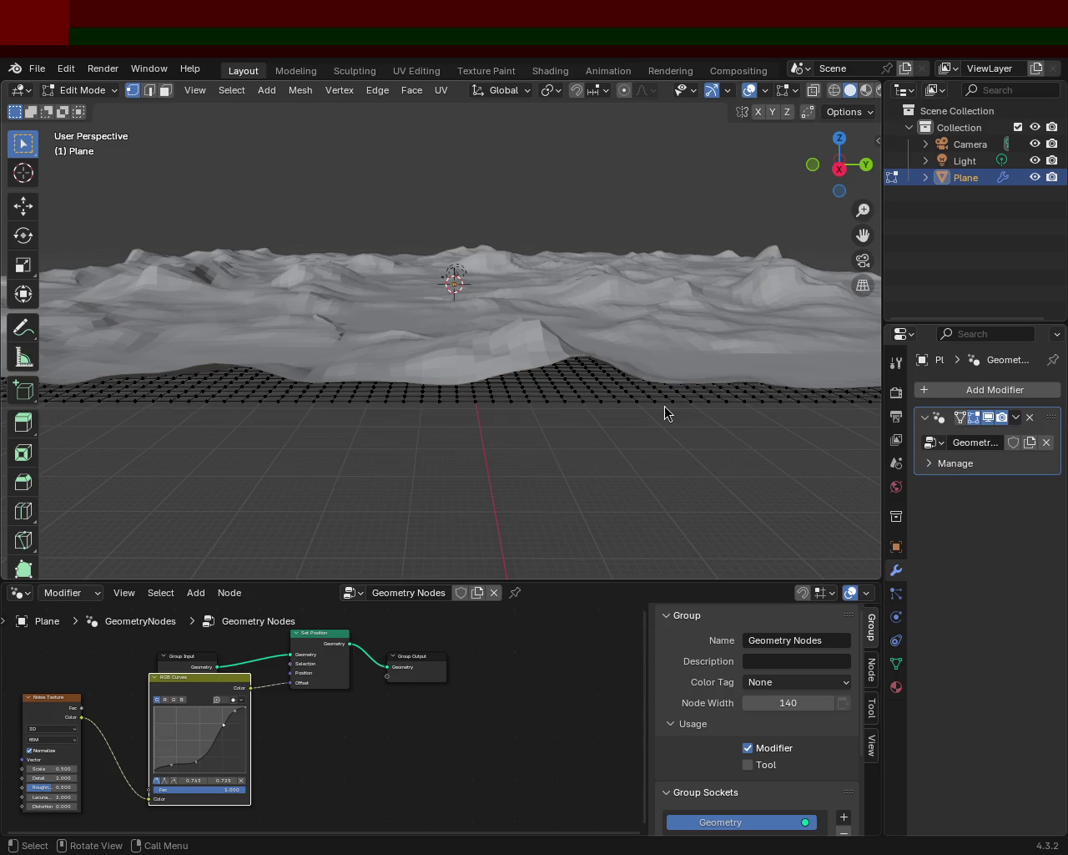
mouse_move(532, 214)
middle_down()
mouse_move(515, 267)
mouse_move(500, 250)
mouse_move(493, 276)
mouse_move(567, 262)
mouse_move(572, 277)
mouse_move(673, 286)
mouse_move(495, 231)
mouse_move(420, 272)
mouse_move(424, 350)
mouse_move(464, 338)
mouse_move(422, 239)
mouse_move(446, 243)
mouse_move(477, 296)
middle_up()
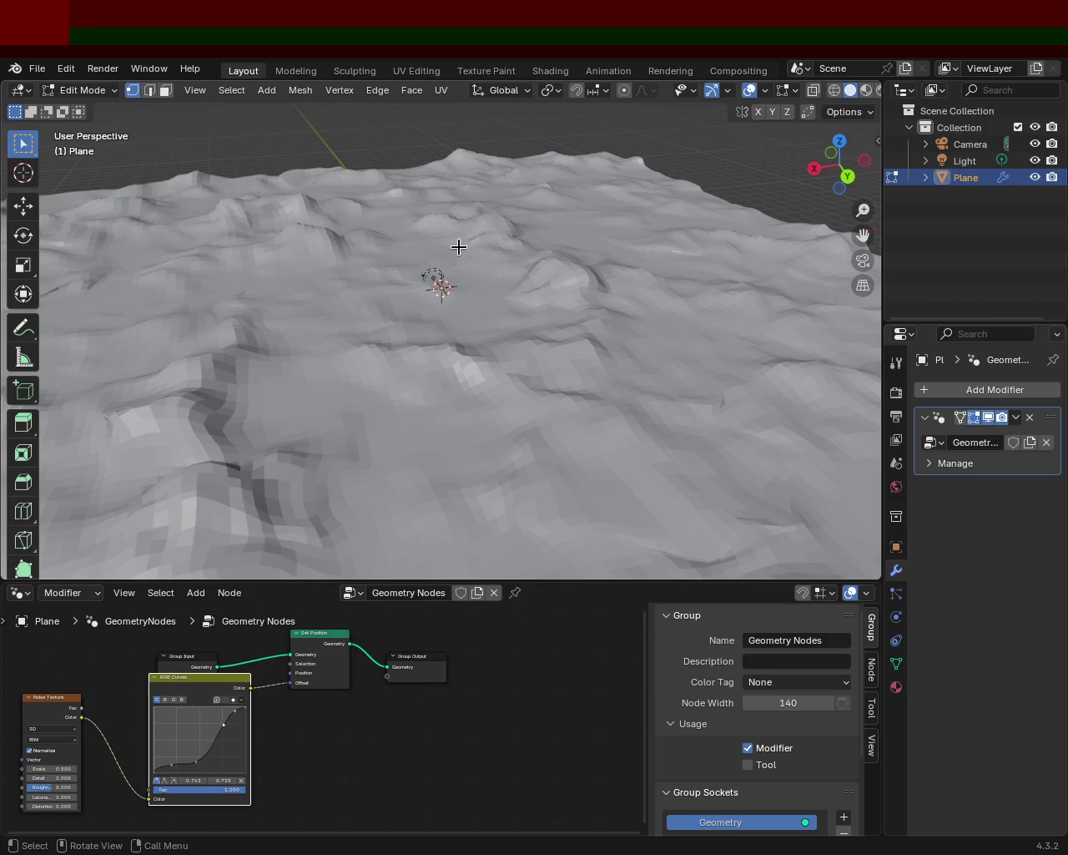
ctrl+middle_drag(457, 247, 450, 284)
key(a)
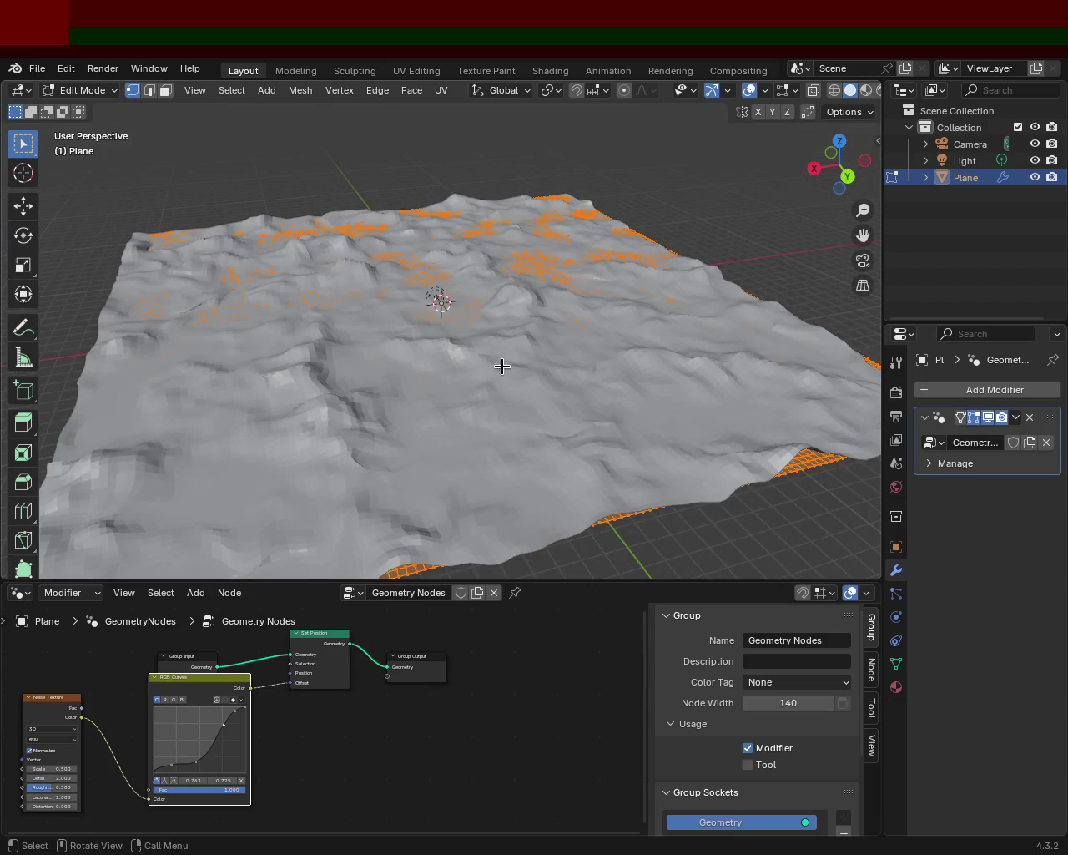
Scale the whole mesh up roughly twelvefold and show the sidebar transform properties.
key(s)
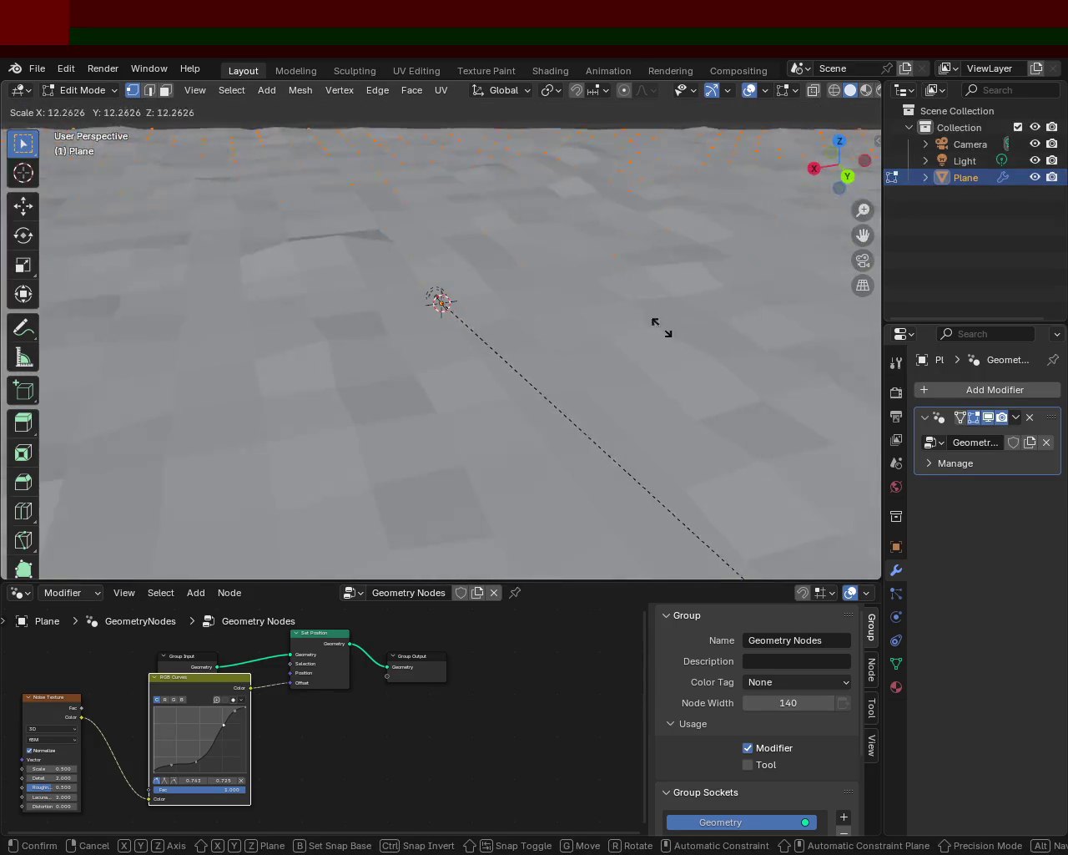
click(567, 261)
ctrl+middle_drag(567, 261, 461, 318)
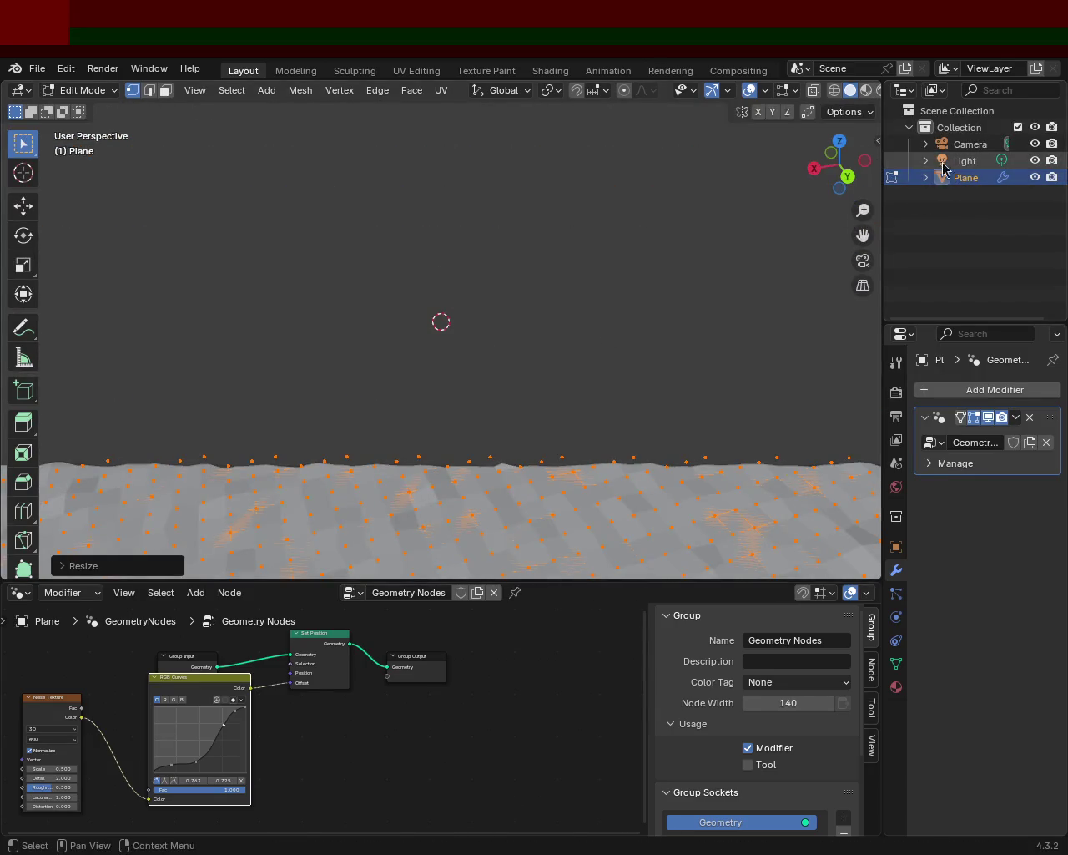
click(878, 138)
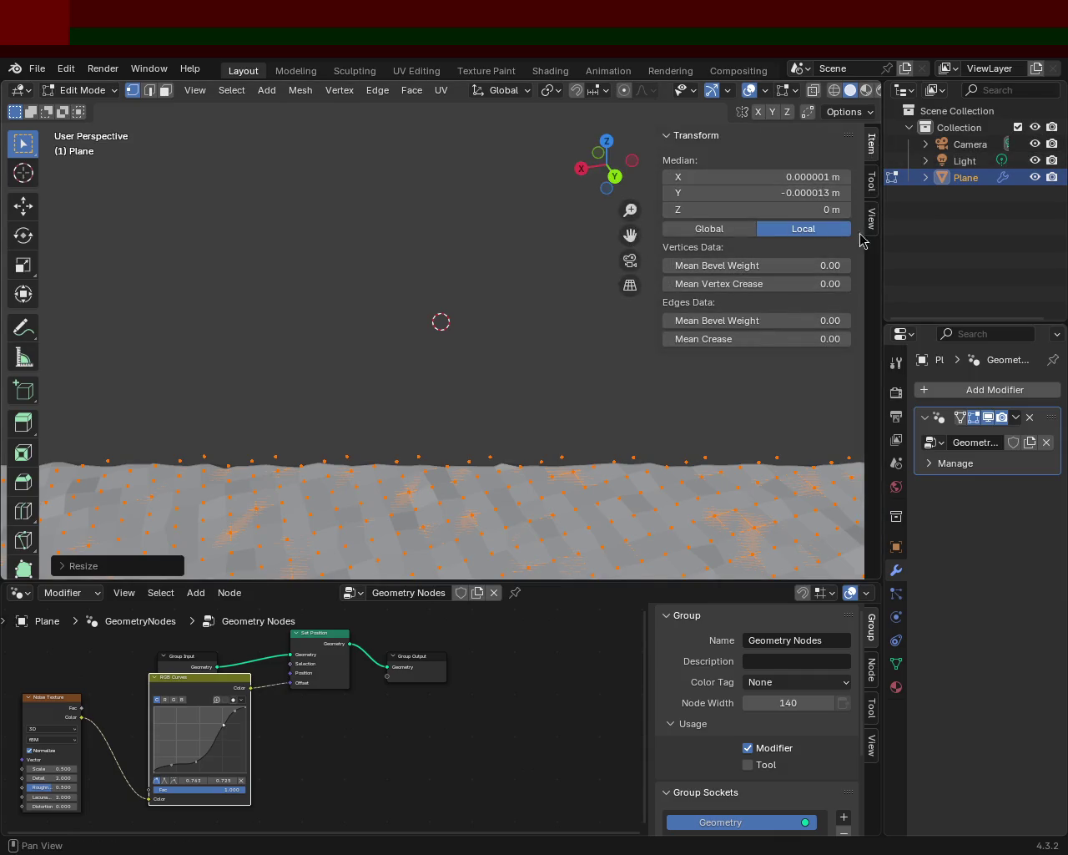
Set the viewport Clip End to 100000 m in the sidebar View settings.
click(871, 185)
click(872, 215)
click(795, 191)
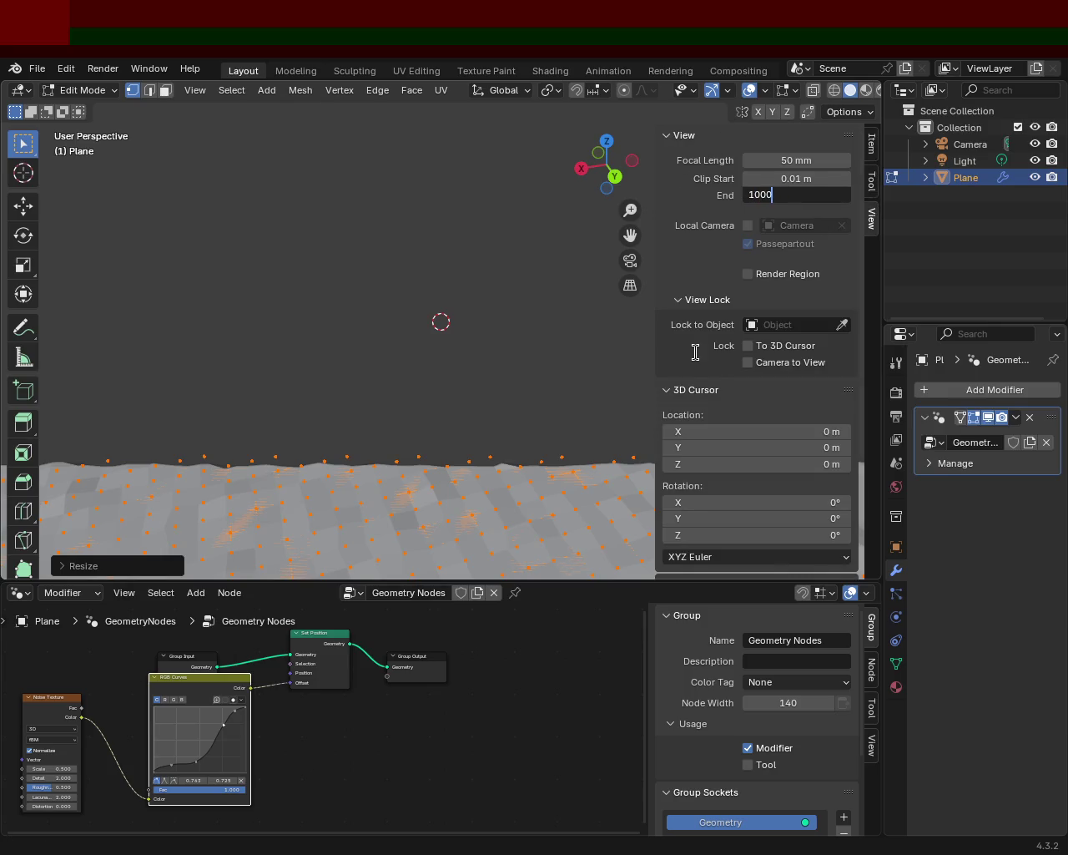
text(00)
key(Return)
Hide the sidebar and move the upper curve point to about 0.422, 0.742 for taller terrain.
mouse_move(612, 462)
middle_down()
mouse_move(319, 282)
mouse_move(358, 341)
mouse_move(366, 193)
middle_up()
scroll(368, 250, down, 4)
scroll(525, 317, down, 2)
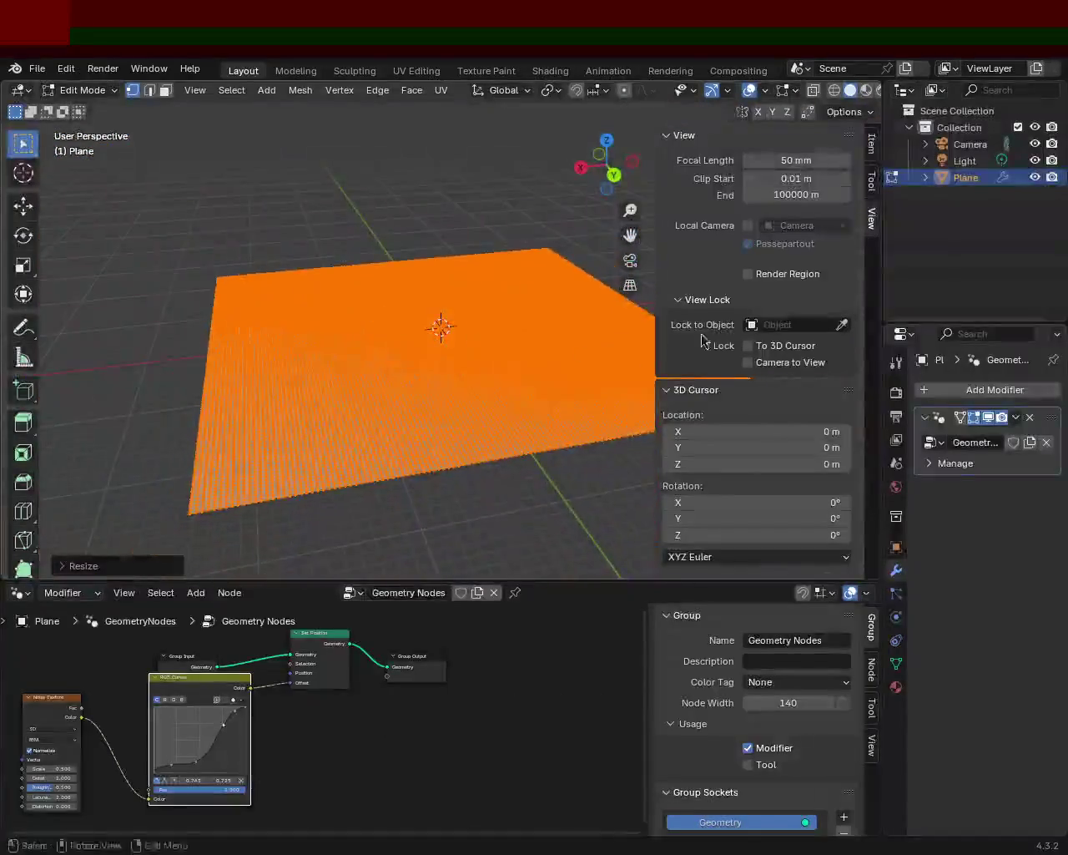
key(n)
mouse_move(418, 325)
middle_down()
mouse_move(427, 396)
mouse_move(441, 297)
mouse_move(420, 233)
mouse_move(467, 406)
mouse_move(446, 389)
mouse_move(435, 302)
middle_up()
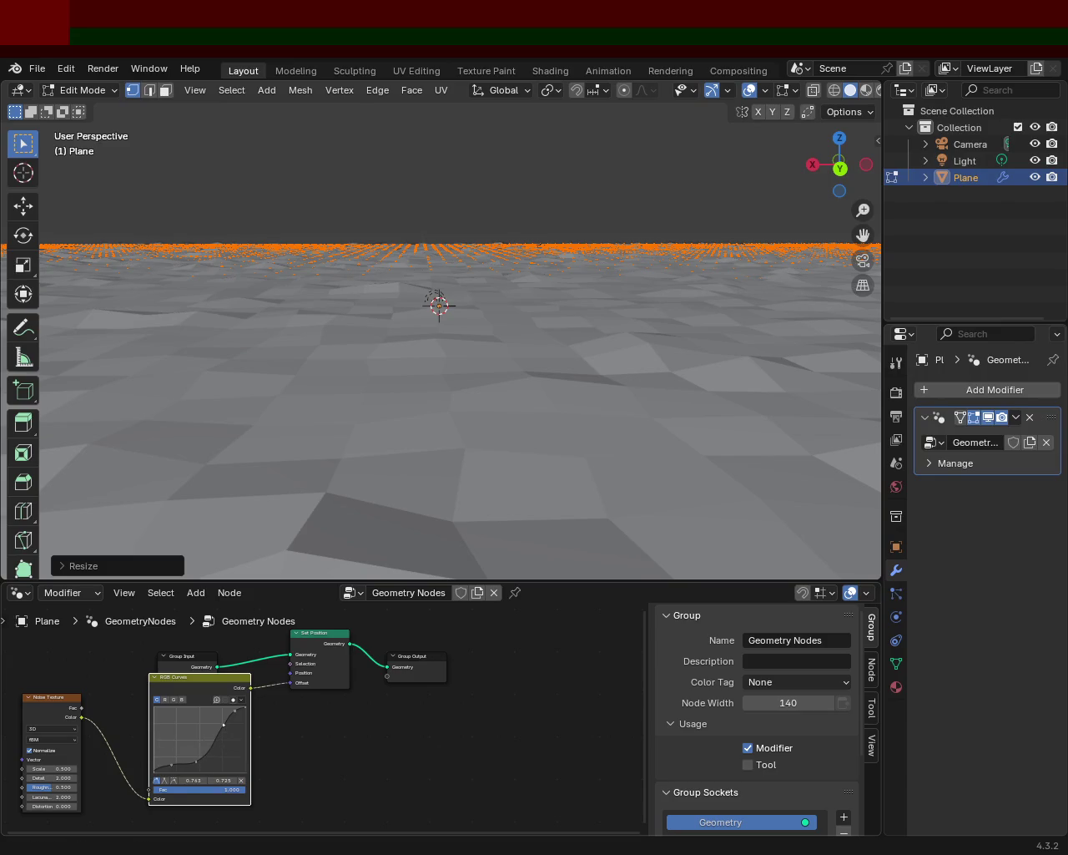
mouse_move(225, 731)
mouse_down()
mouse_move(205, 711)
mouse_move(211, 722)
mouse_up()
mouse_move(445, 425)
middle_down()
mouse_move(522, 395)
mouse_move(555, 350)
middle_up()
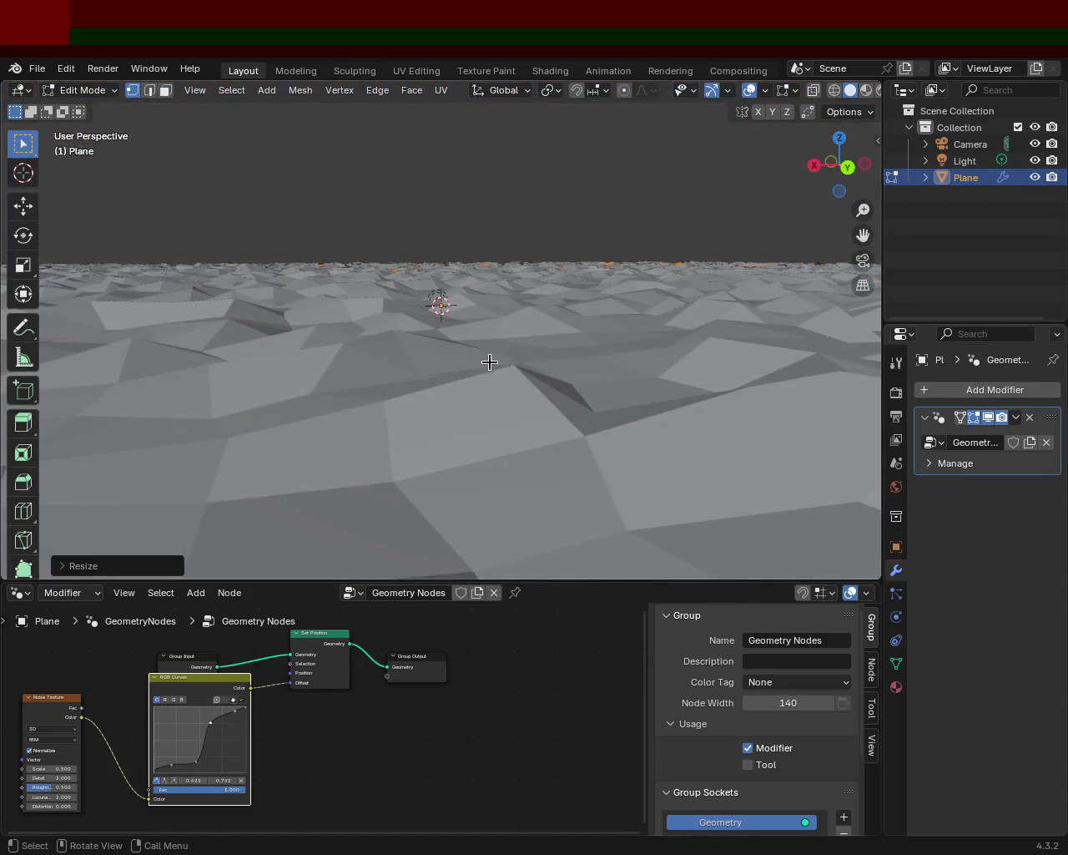
Raise the noise Scale, set Detail to 5 and Roughness to 0.450.
drag(39, 769, 109, 768)
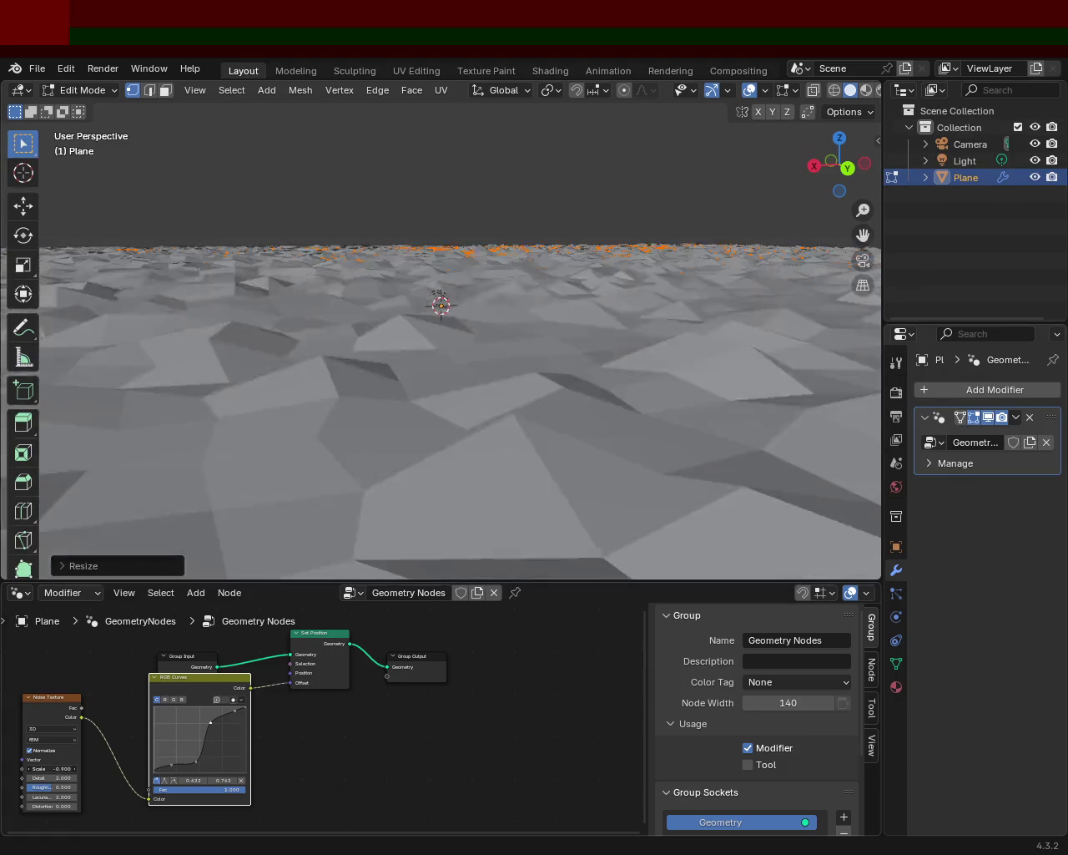
ctrl+scroll(30, 779, up, 1)
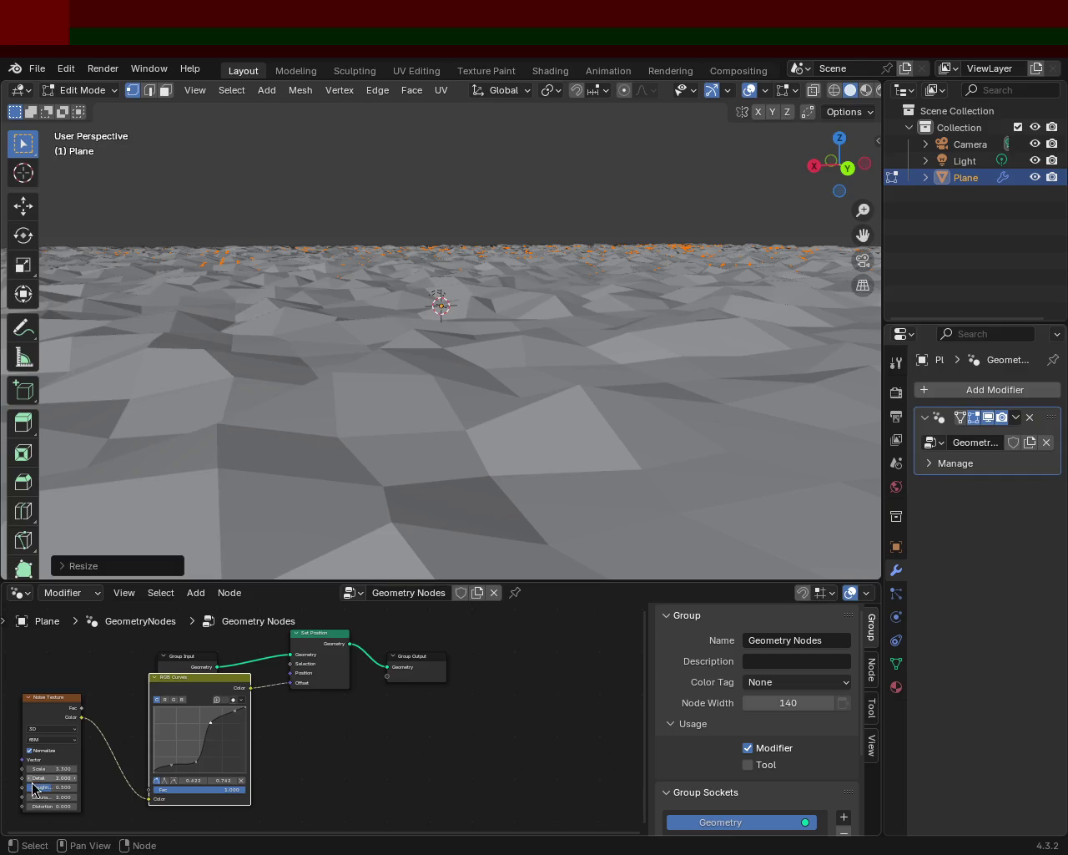
ctrl+scroll(30, 779, up, 1)
ctrl+scroll(30, 778, up, 1)
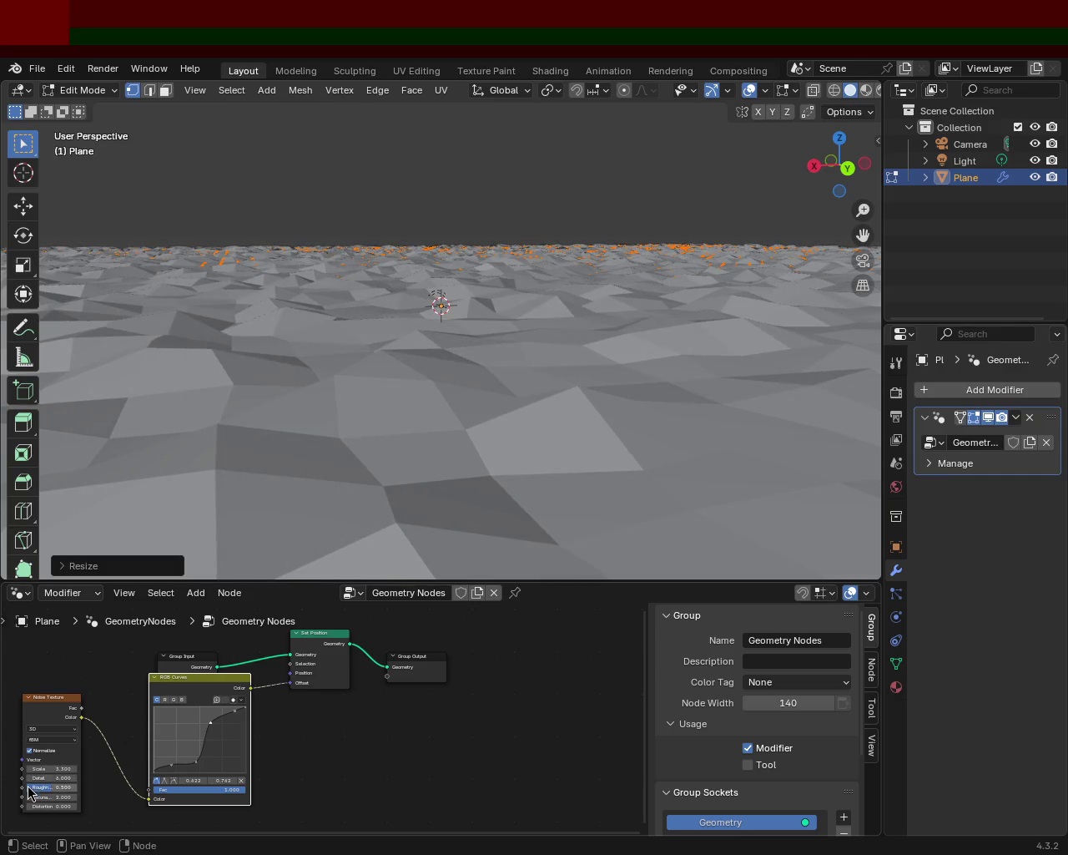
drag(30, 791, 24, 791)
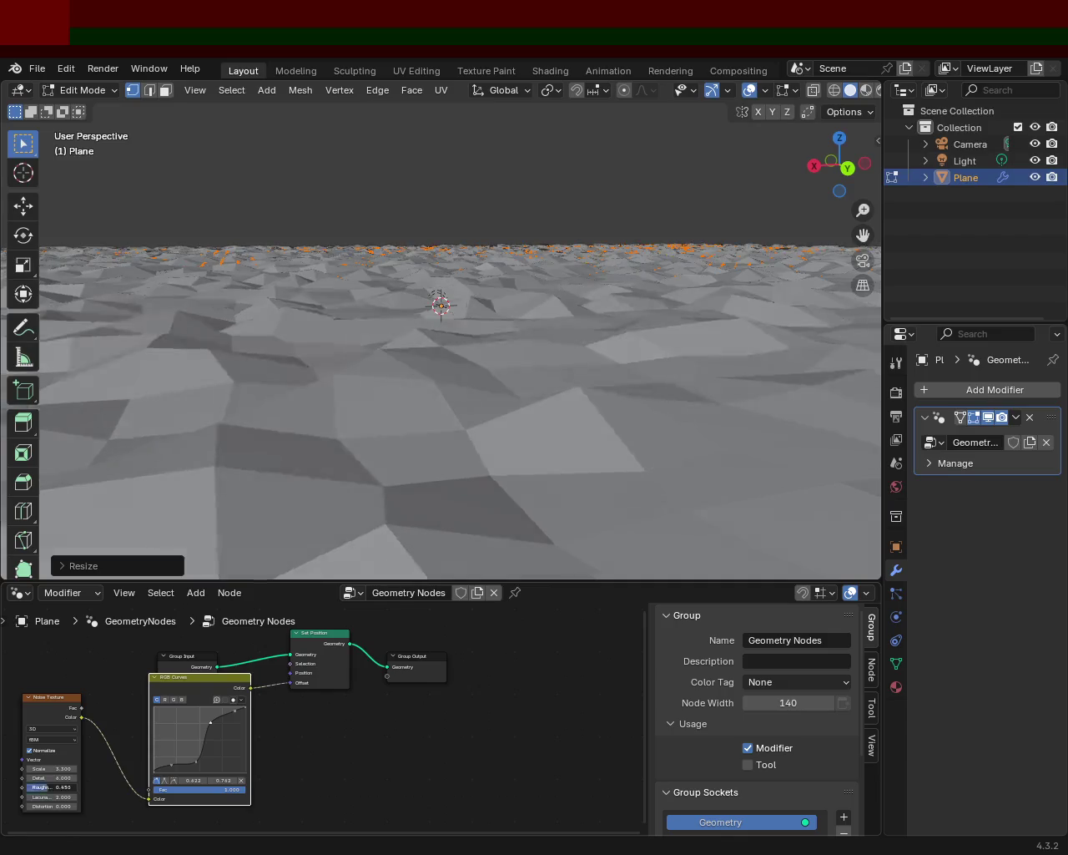
Subdivide the mesh twice for denser geometry.
key(ctrl+e)
key(u)
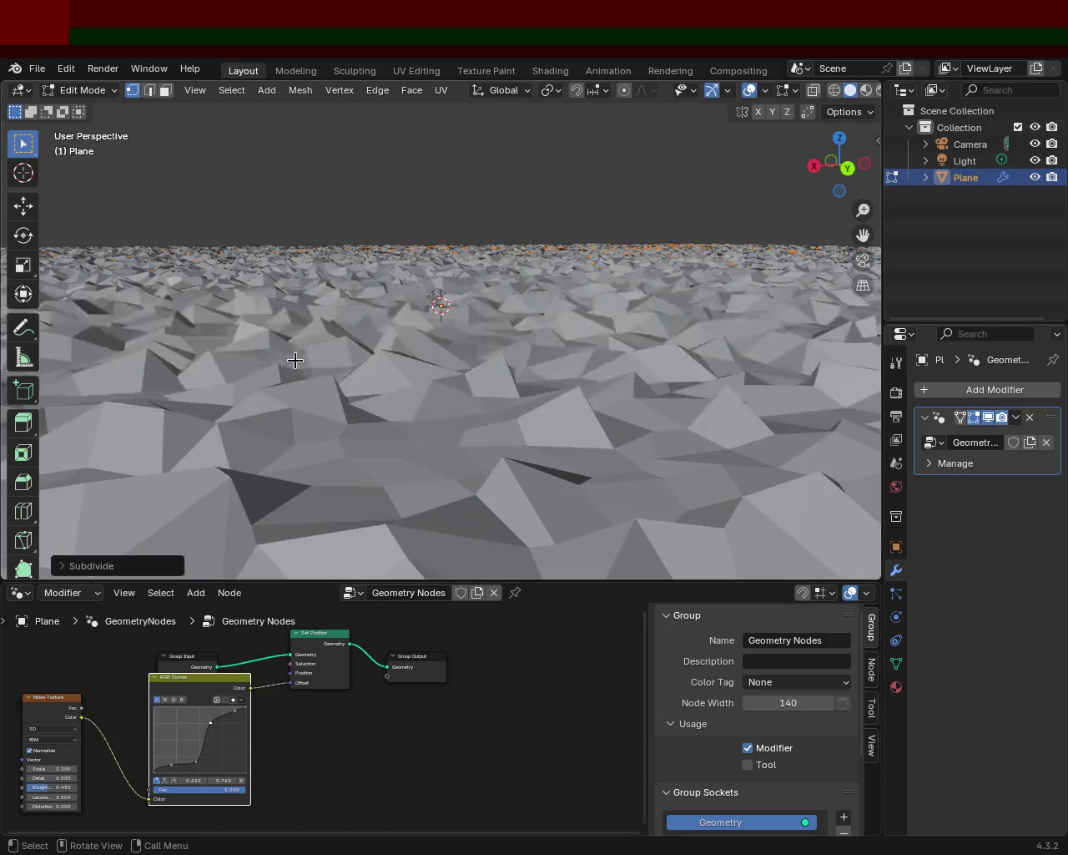
key(ctrl+e)
key(u)
Nudge the curve points, then move and delete the RGB Curves node.
drag(185, 768, 170, 765)
drag(216, 714, 215, 713)
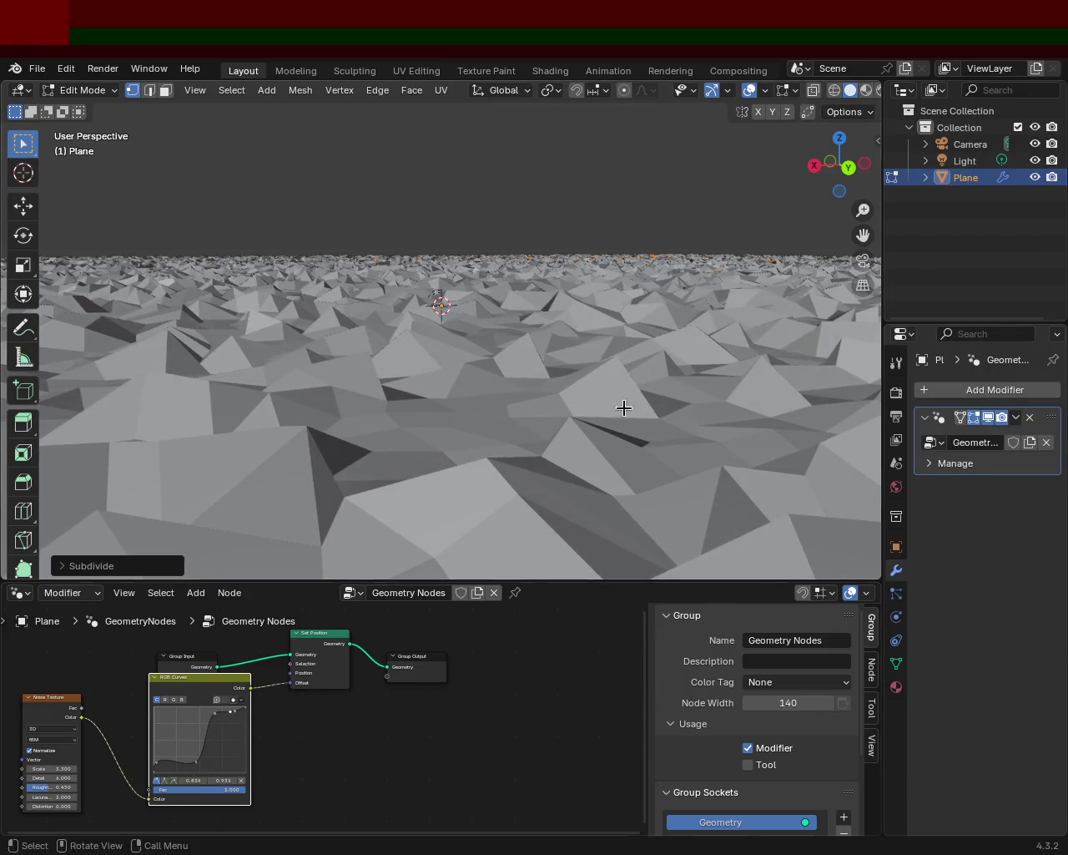
drag(194, 690, 208, 721)
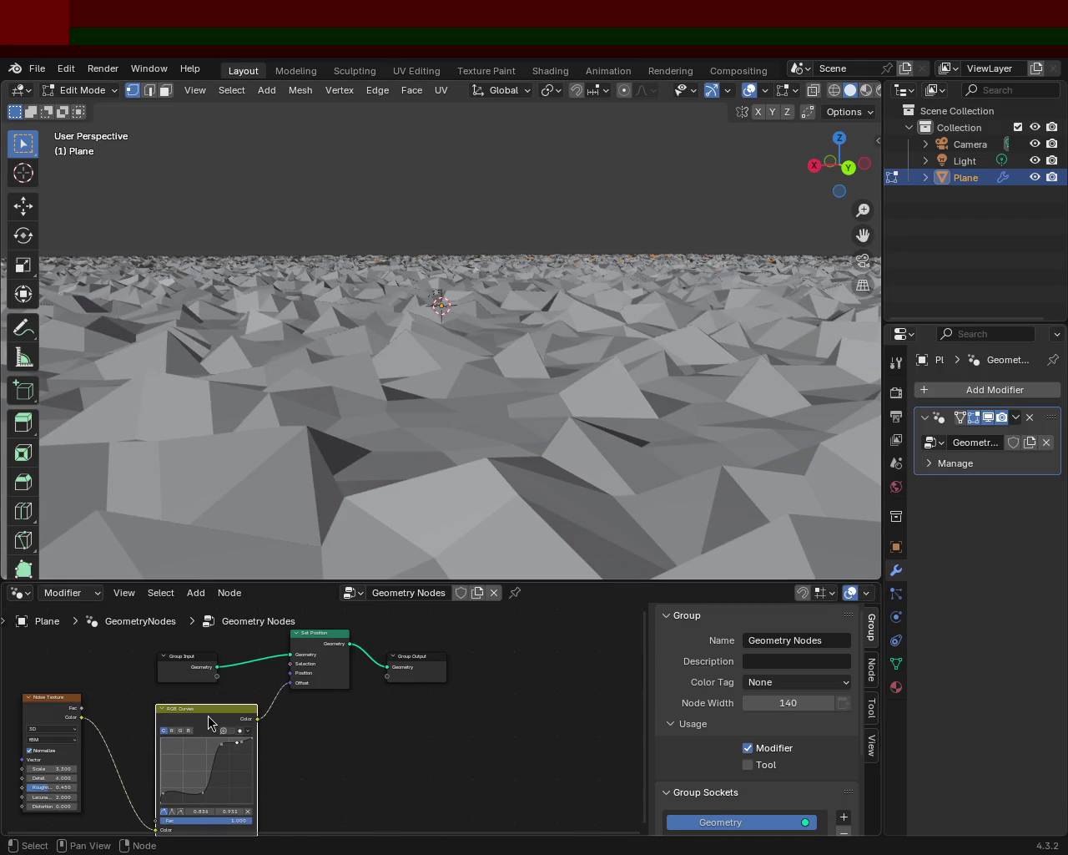
key(Delete)
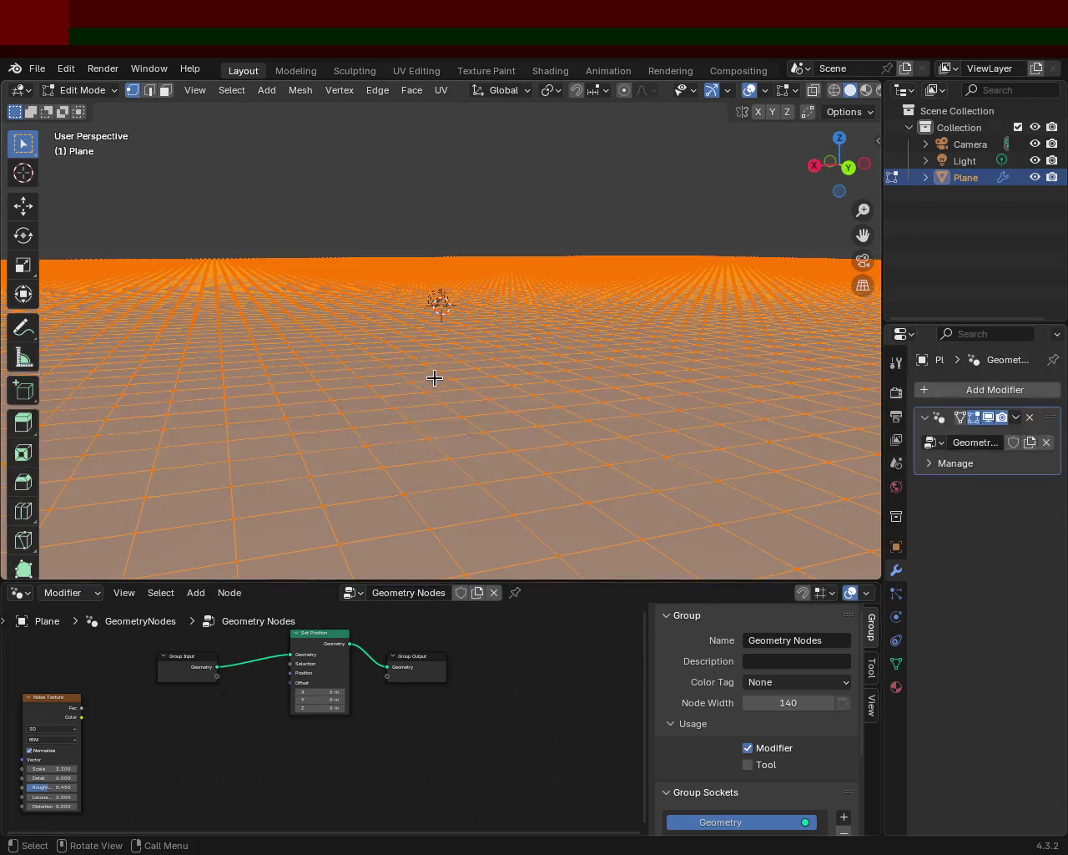
Rescale the plane with S in two passes, enlarging it.
key(s)
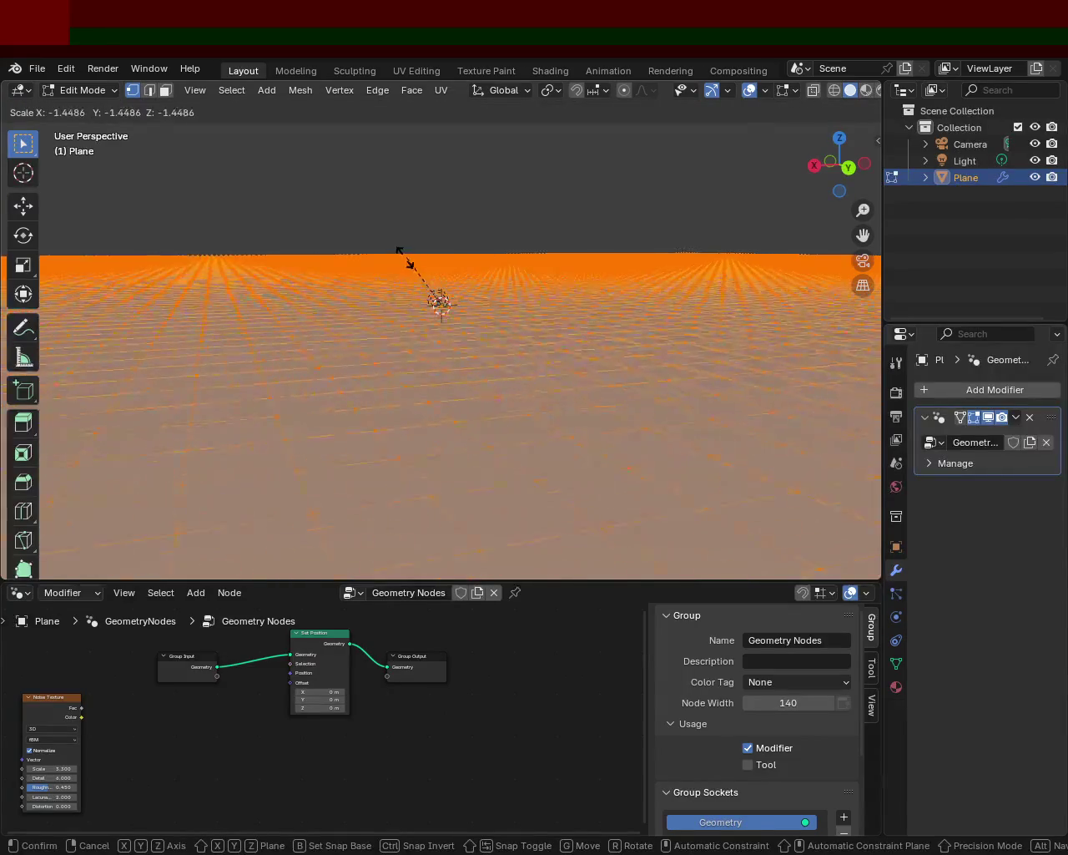
click(493, 425)
key(s)
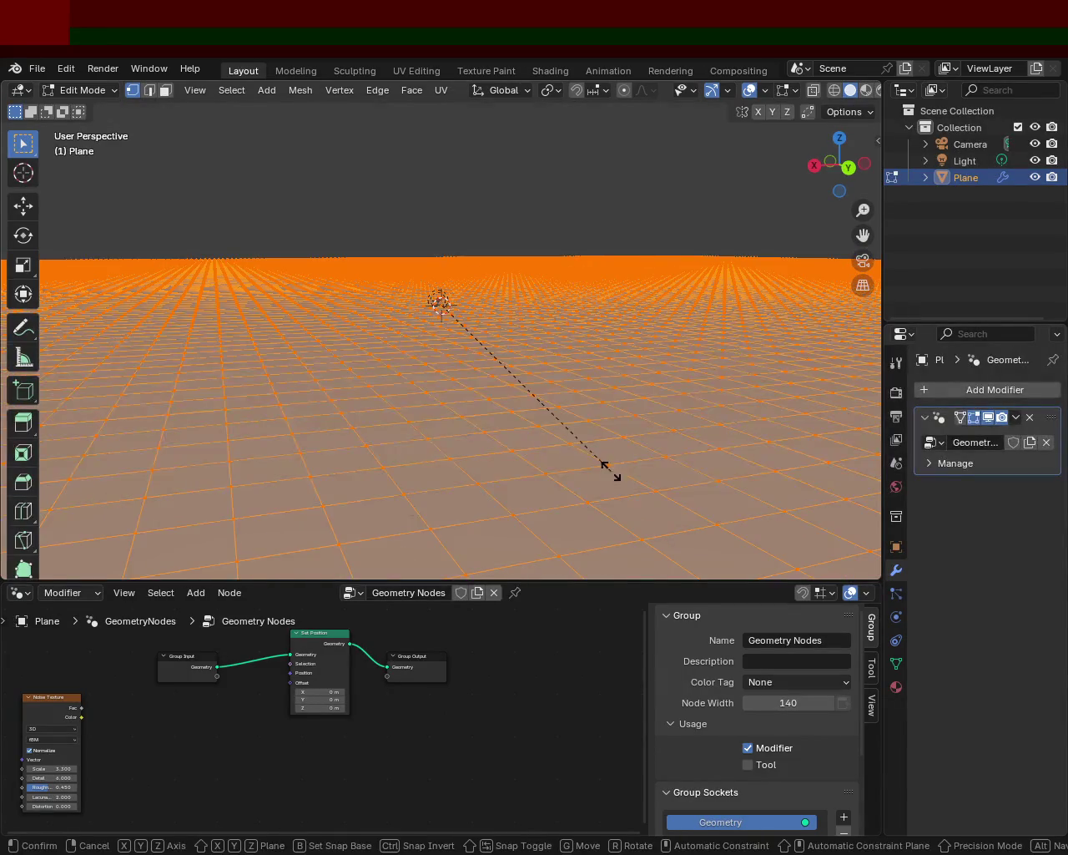
click(511, 409)
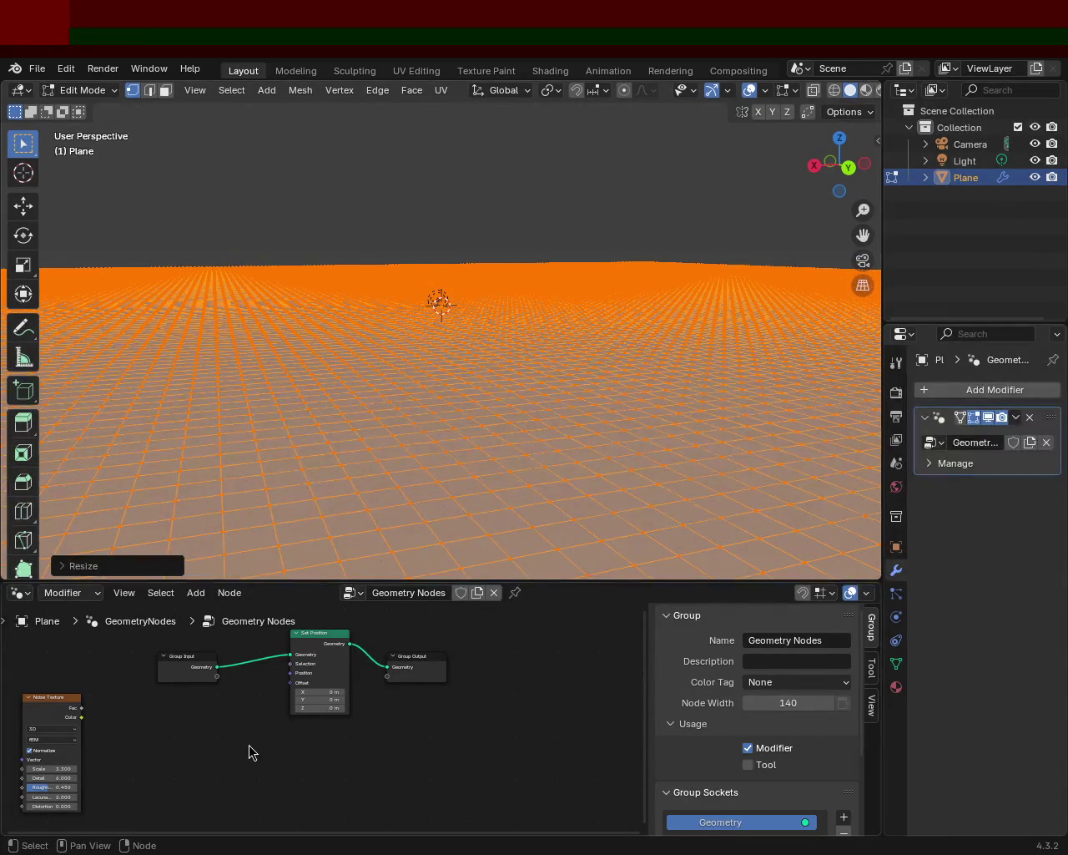
Add an RGB Curves node, wiring noise Color into it and its output into Set Position Offset.
key(shift+a)
click(221, 546)
text(rg)
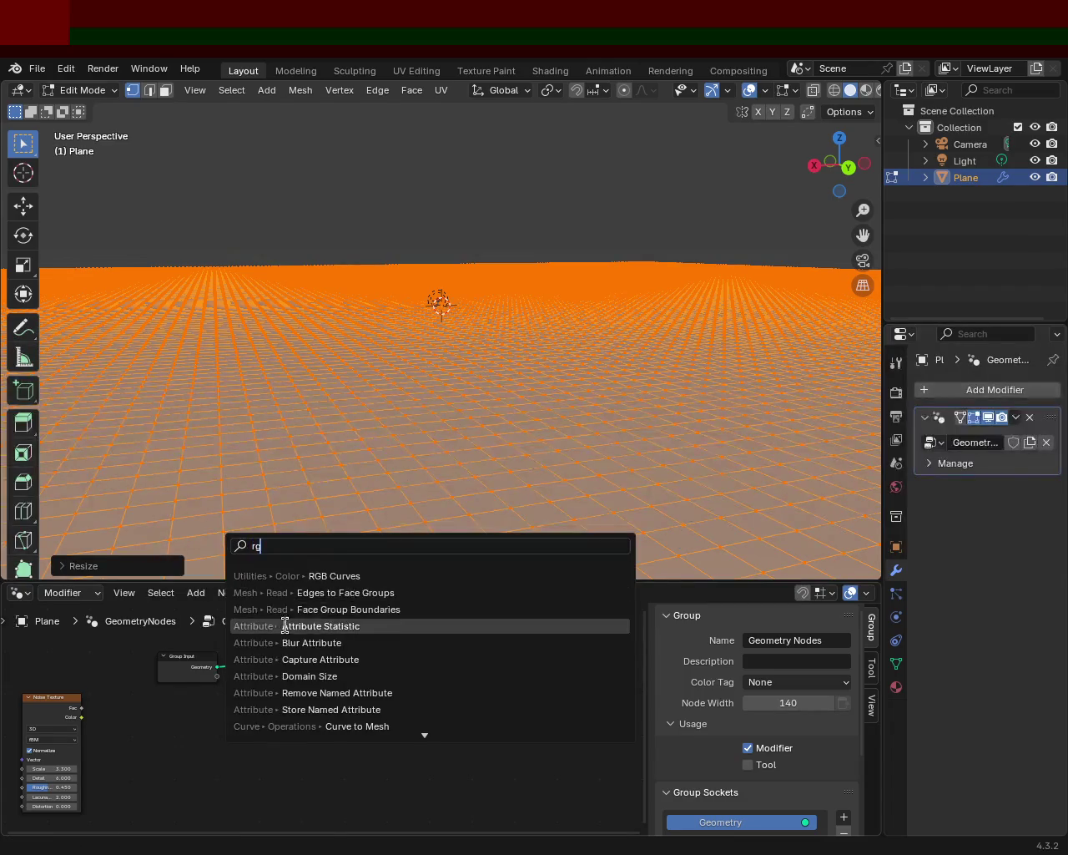
click(334, 576)
click(153, 726)
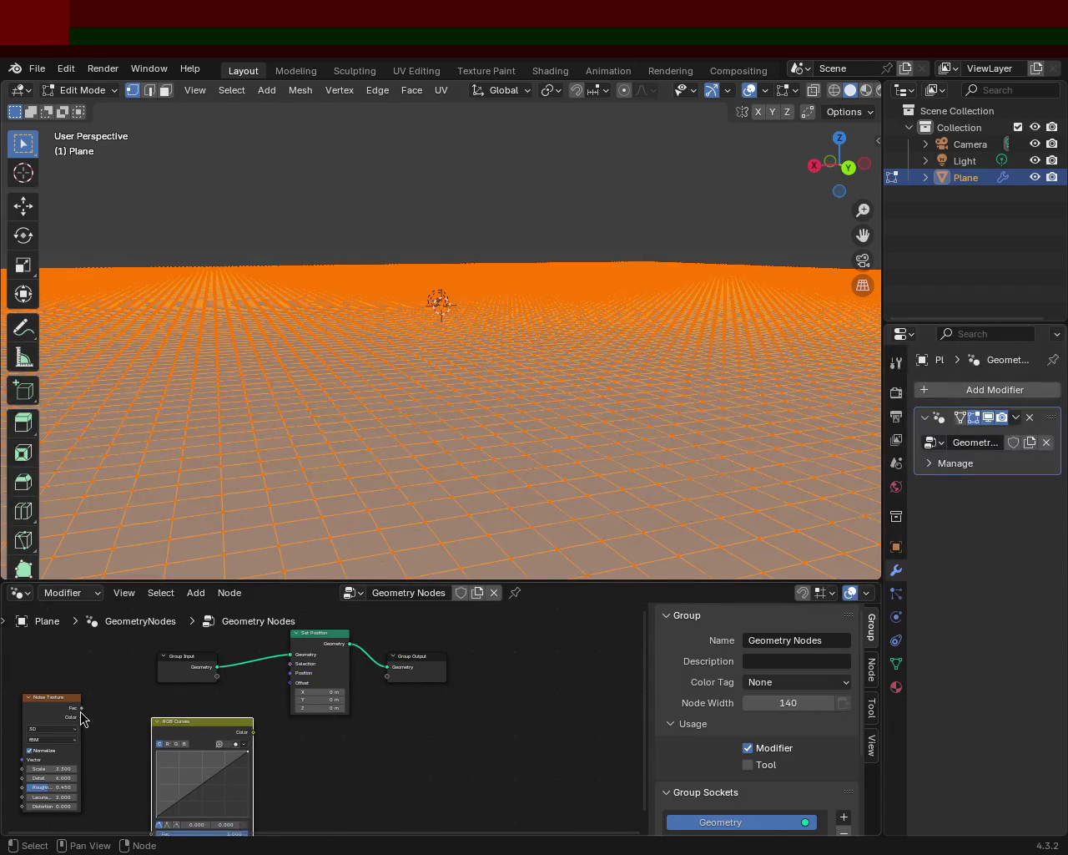
drag(82, 707, 152, 808)
click(379, 730)
drag(82, 658, 115, 711)
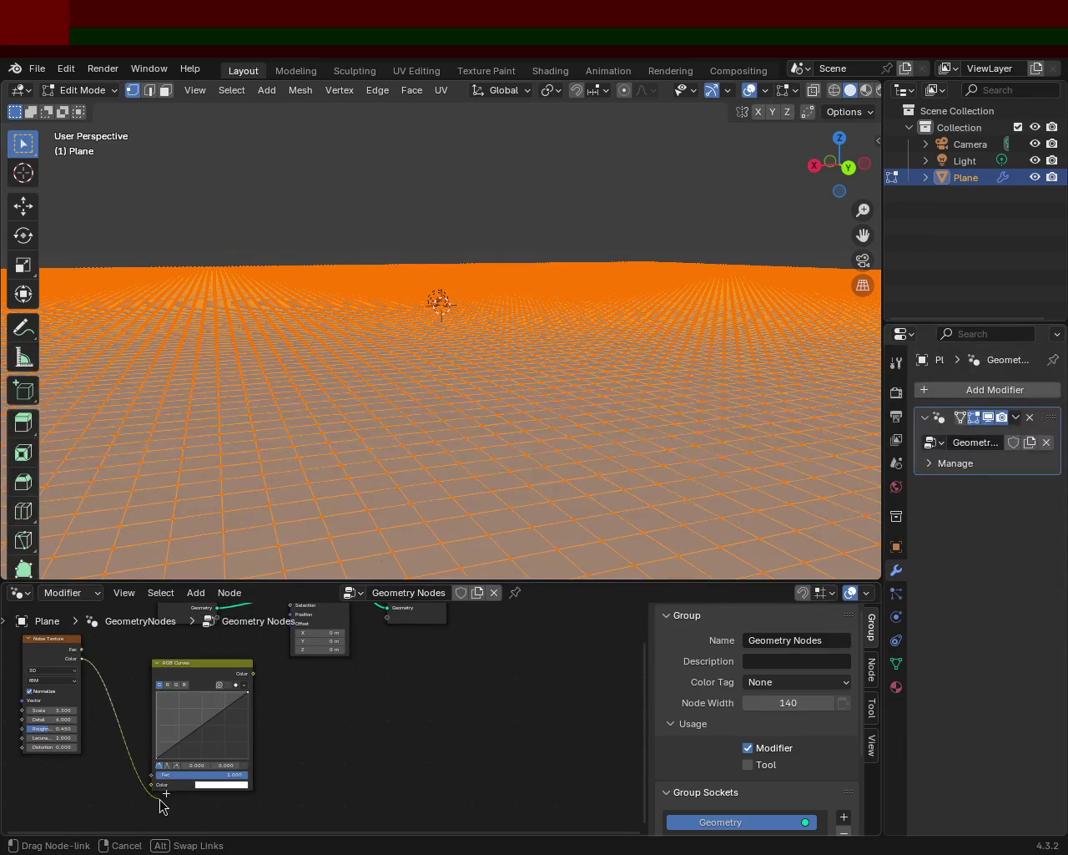
drag(165, 787, 158, 784)
mouse_move(218, 751)
mouse_down()
mouse_move(236, 710)
mouse_move(257, 702)
mouse_up()
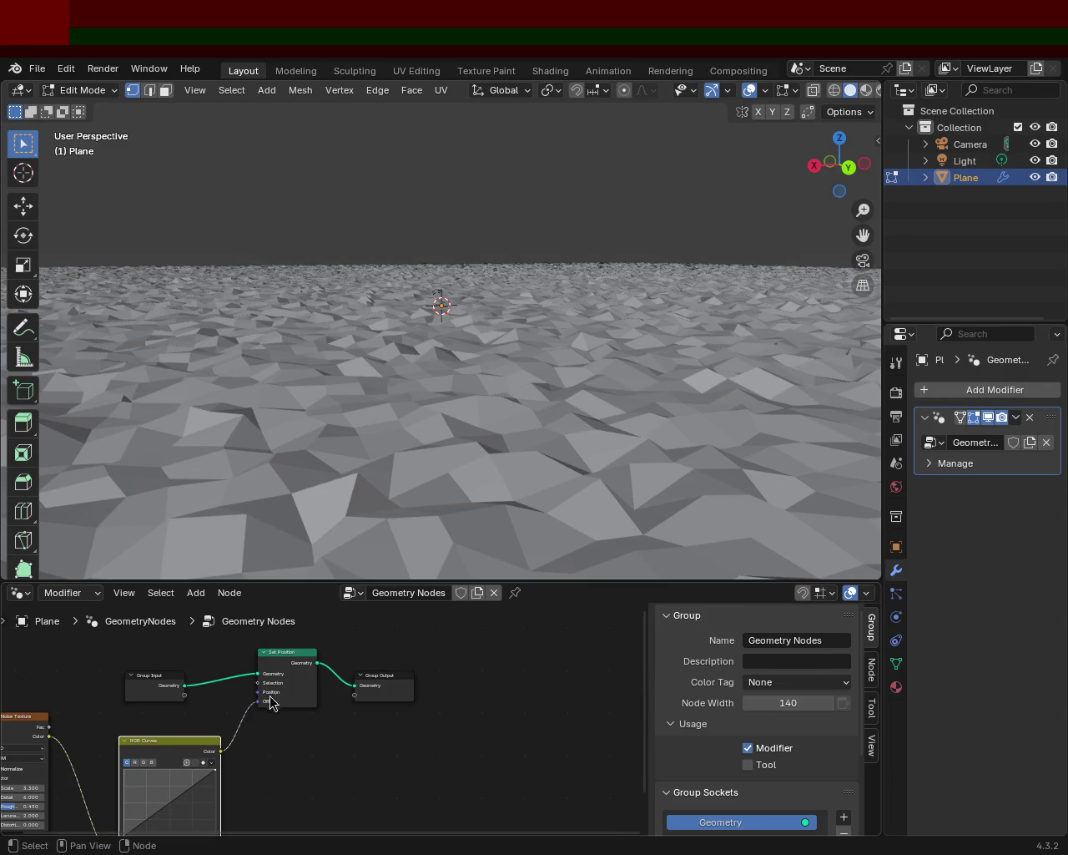
Give the node editor more height and bend the RGB curve into an S (point near 0.531, 0.831).
drag(326, 581, 365, 374)
middle_drag(243, 525, 352, 524)
drag(245, 713, 262, 706)
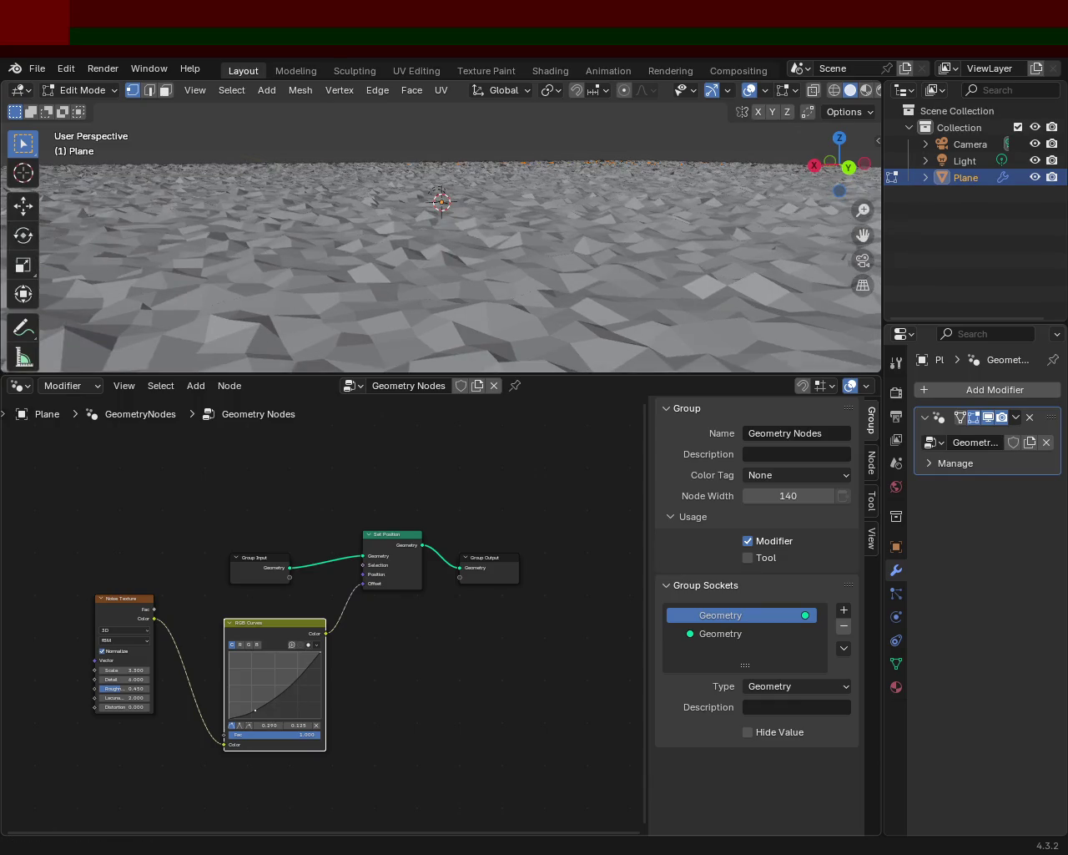
drag(294, 684, 277, 663)
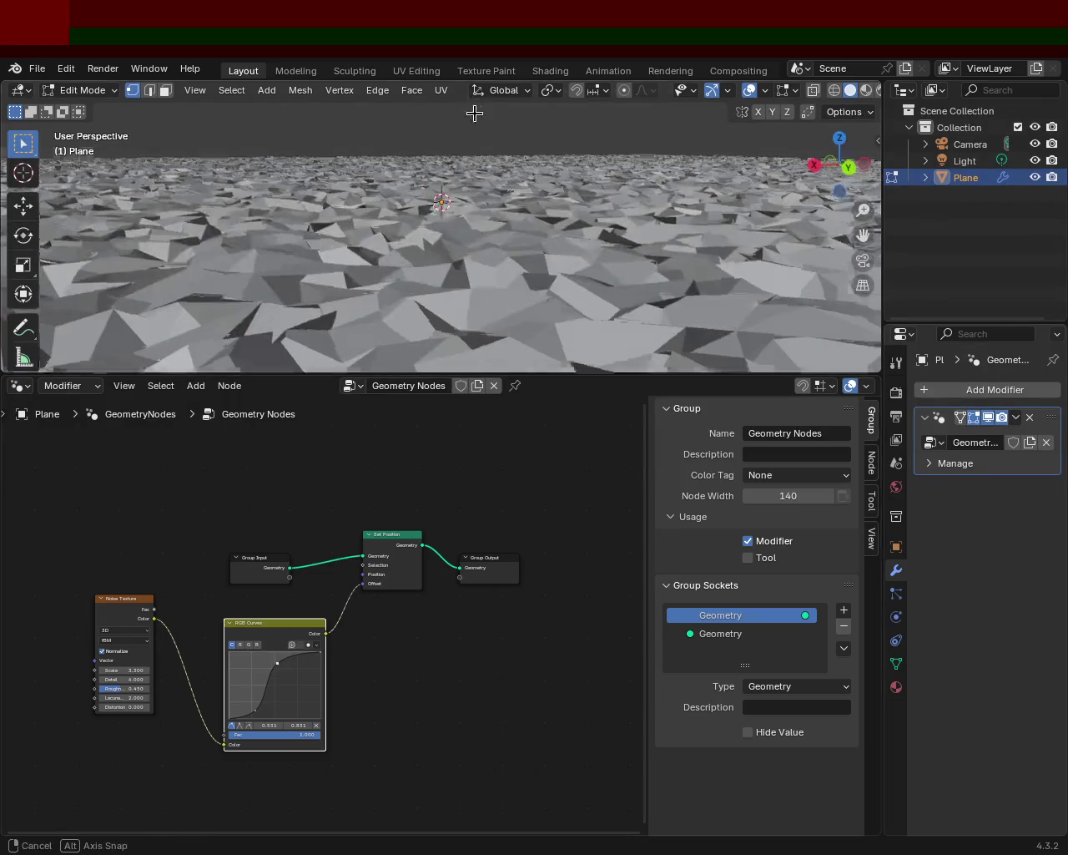
Shrink the mesh with S and set the noise texture Scale to 0, flattening the terrain.
middle_drag(473, 108, 487, 143)
mouse_move(409, 246)
middle_down()
mouse_move(490, 216)
mouse_move(526, 258)
middle_up()
key(s)
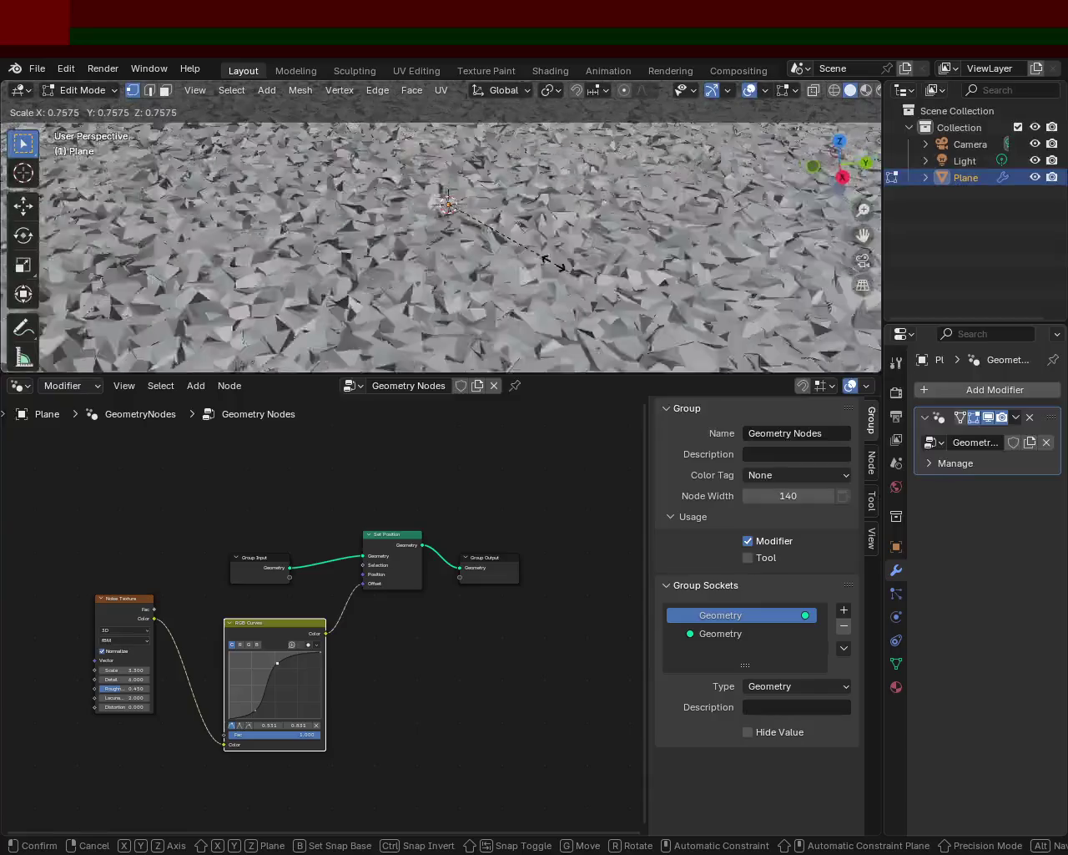
click(488, 234)
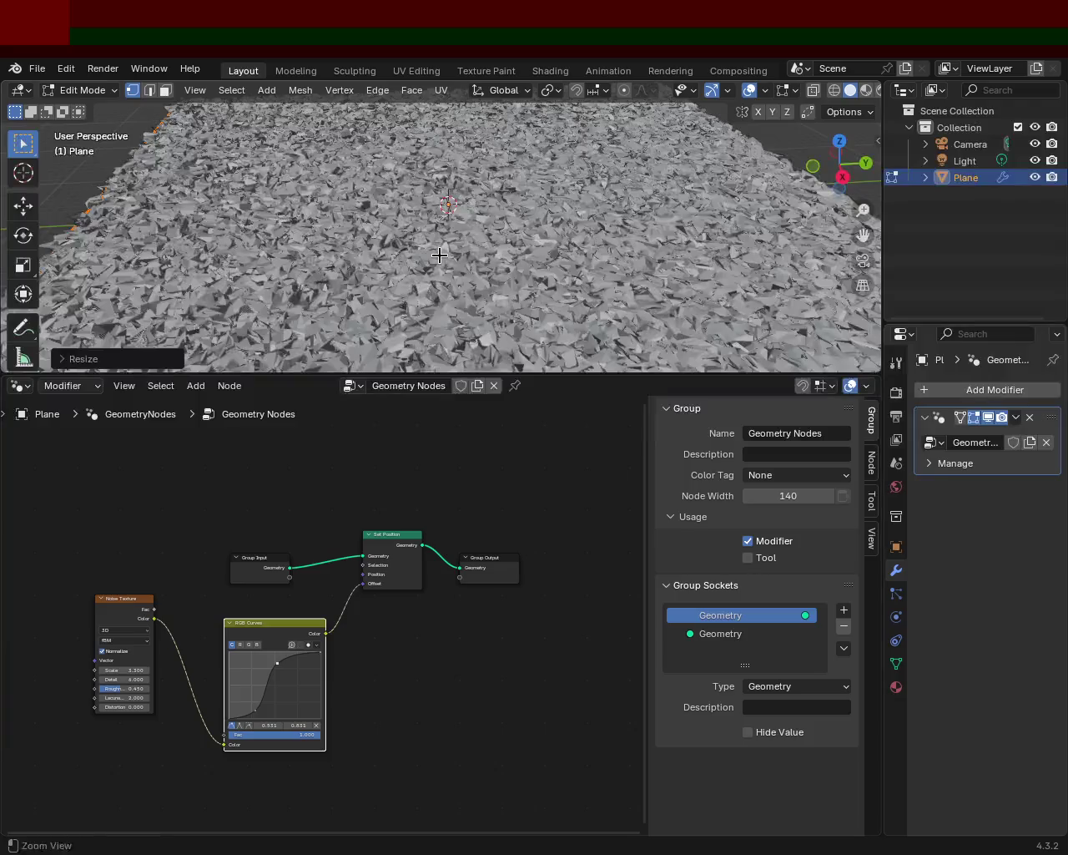
middle_drag(467, 275, 462, 205)
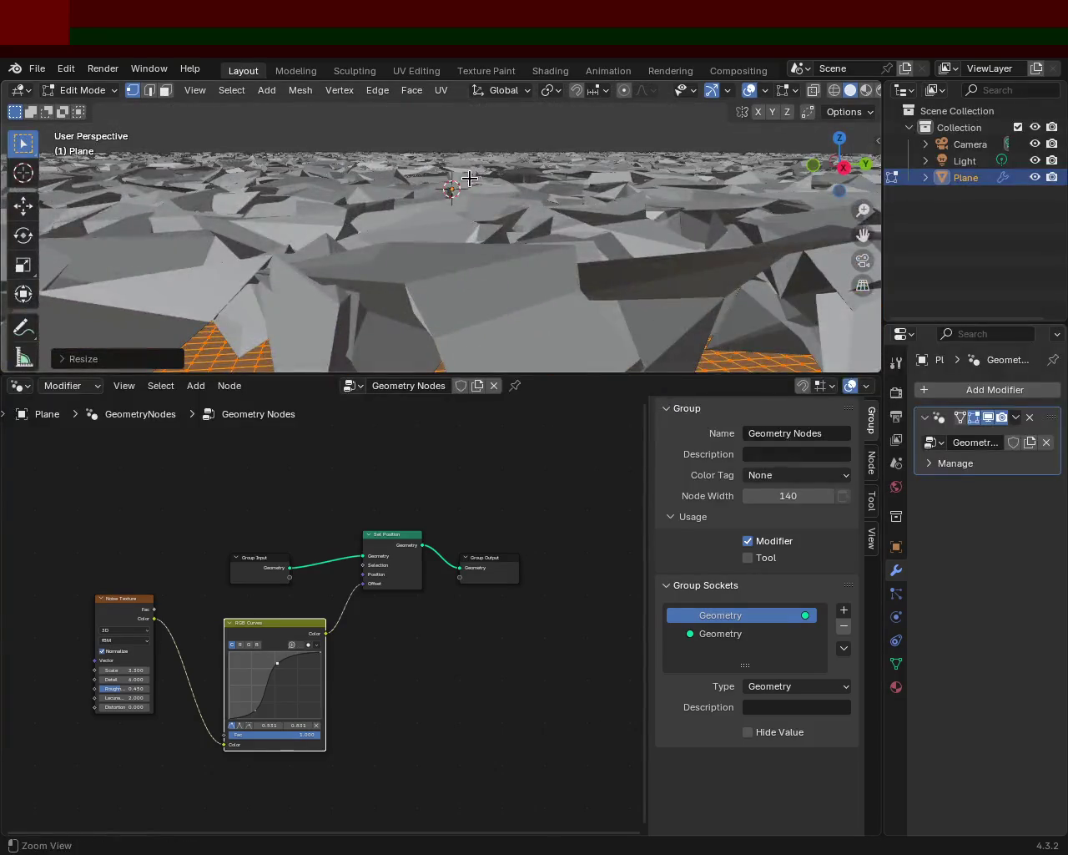
drag(136, 673, 136, 673)
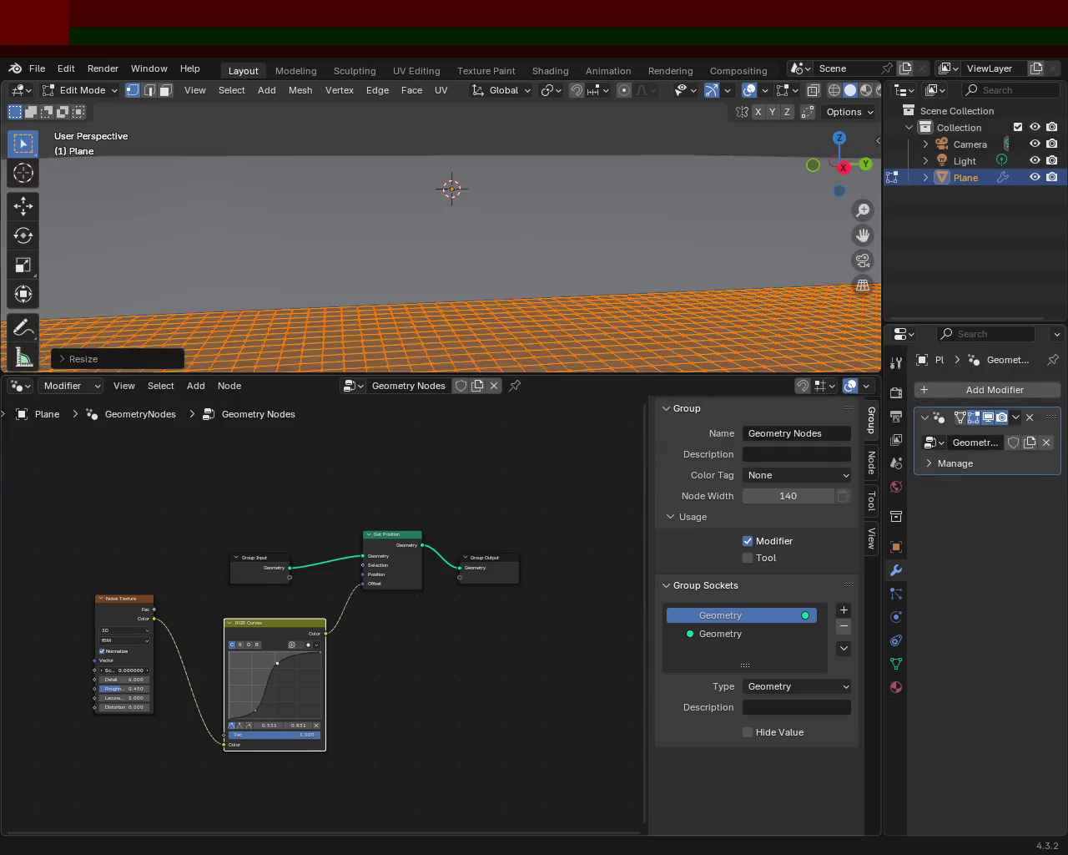
Add a curve point near 0.745, 0.842 for jagged peaks, then enlarge the 3D viewport.
mouse_move(544, 222)
middle_down()
mouse_move(171, 248)
mouse_move(114, 231)
middle_up()
mouse_move(429, 190)
middle_down()
mouse_move(245, 213)
mouse_move(250, 194)
middle_up()
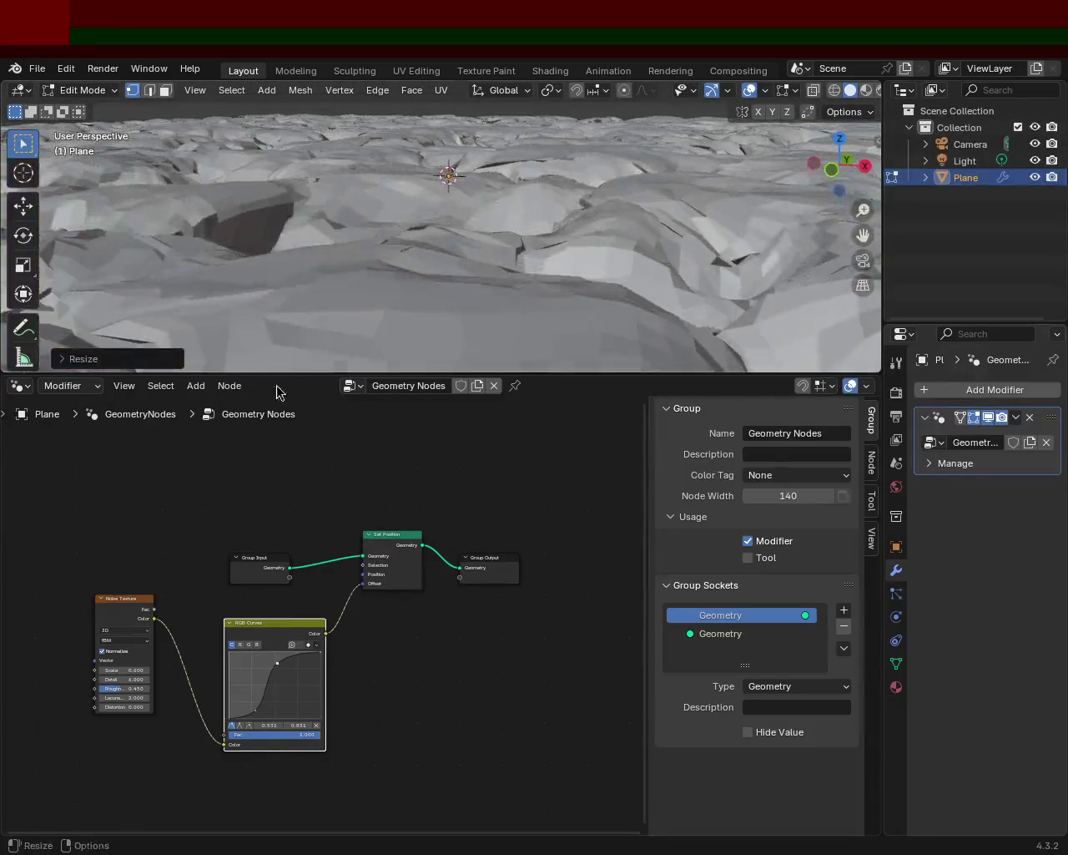
mouse_move(258, 715)
mouse_down()
mouse_move(280, 710)
mouse_move(269, 717)
mouse_move(310, 653)
mouse_up()
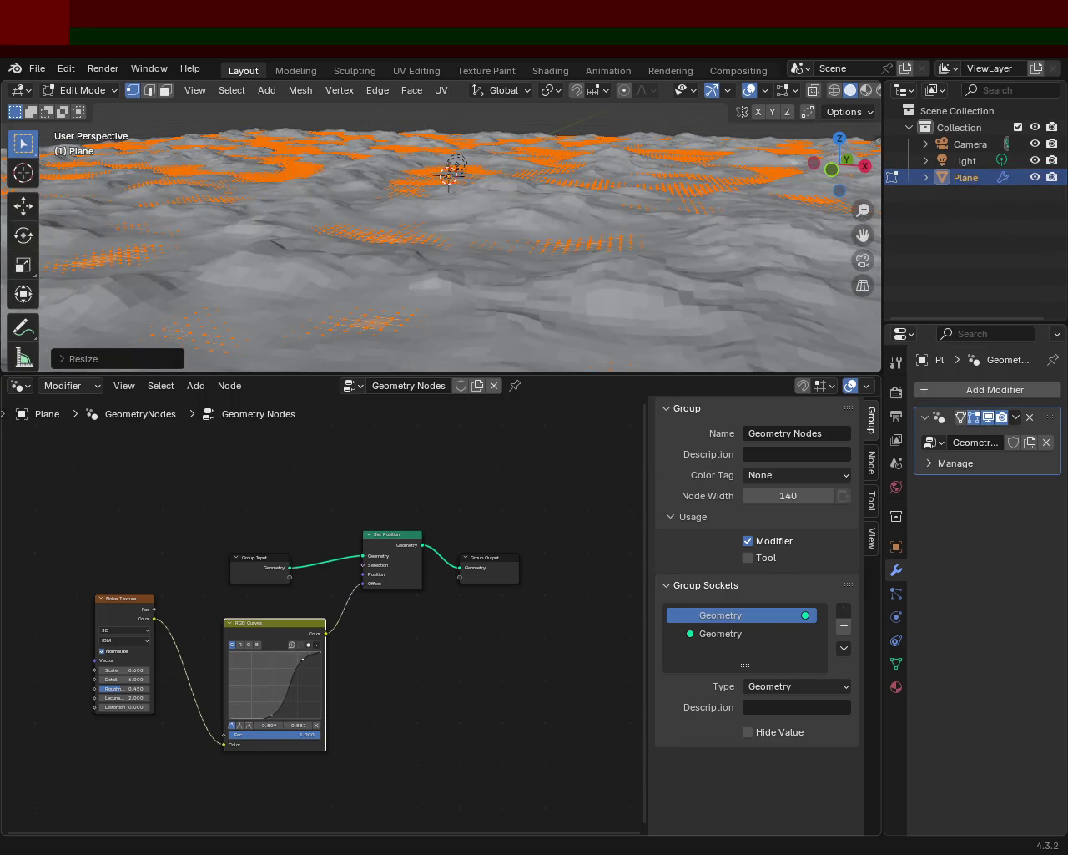
mouse_move(467, 359)
middle_down()
mouse_move(628, 247)
mouse_move(214, 239)
mouse_move(439, 181)
mouse_move(442, 233)
mouse_move(575, 224)
middle_up()
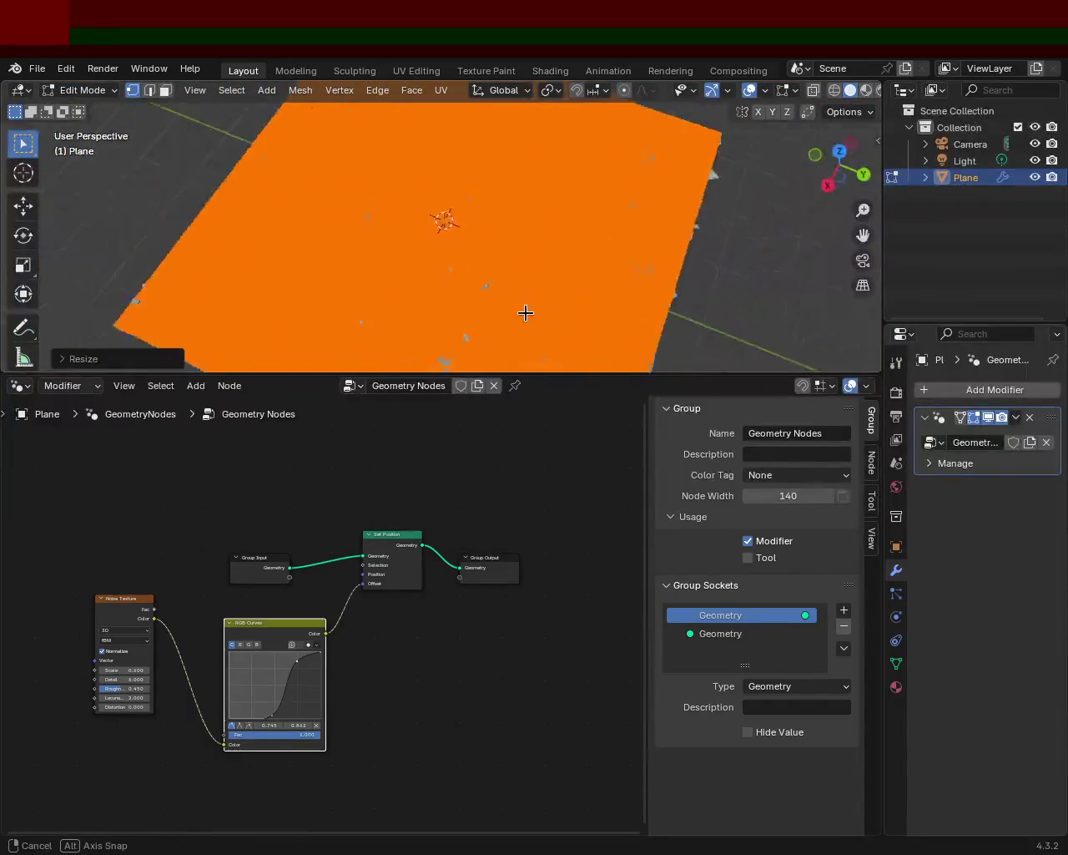
mouse_move(455, 166)
middle_down()
mouse_move(570, 192)
mouse_move(674, 252)
mouse_move(699, 212)
mouse_move(442, 184)
mouse_move(482, 254)
mouse_move(501, 234)
mouse_move(494, 213)
middle_up()
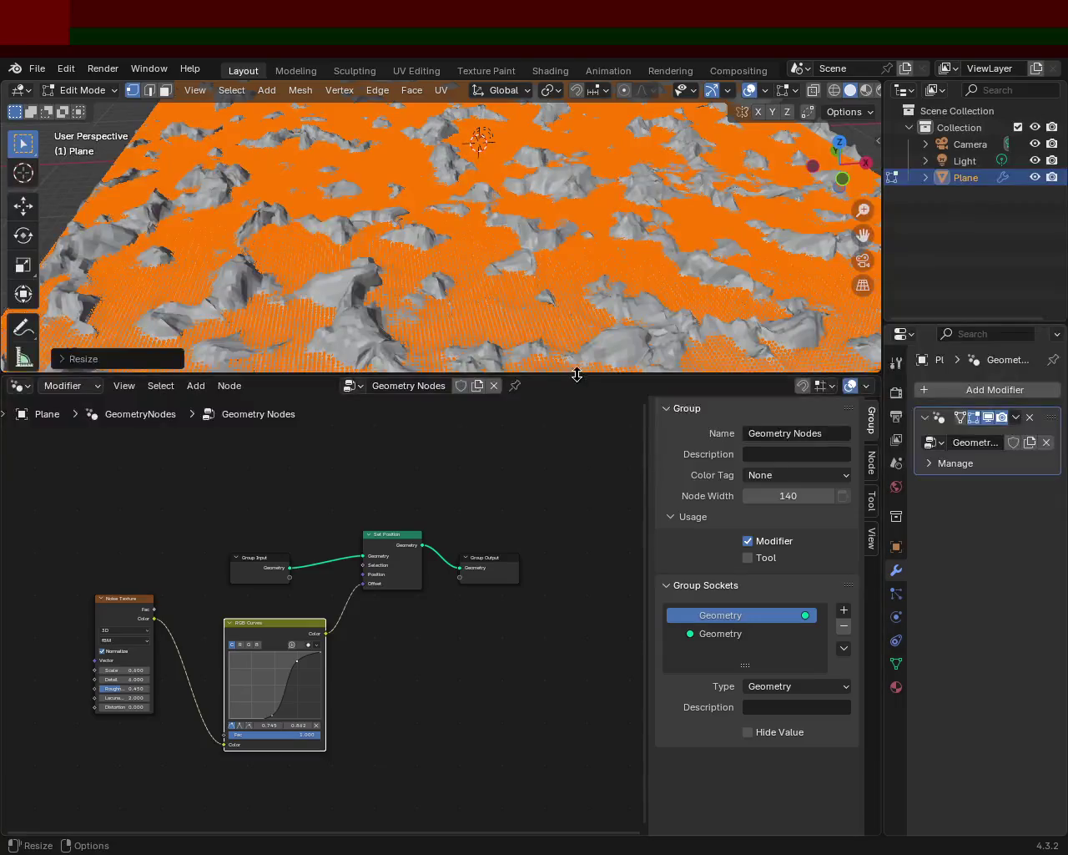
drag(576, 374, 576, 645)
middle_drag(485, 351, 480, 305)
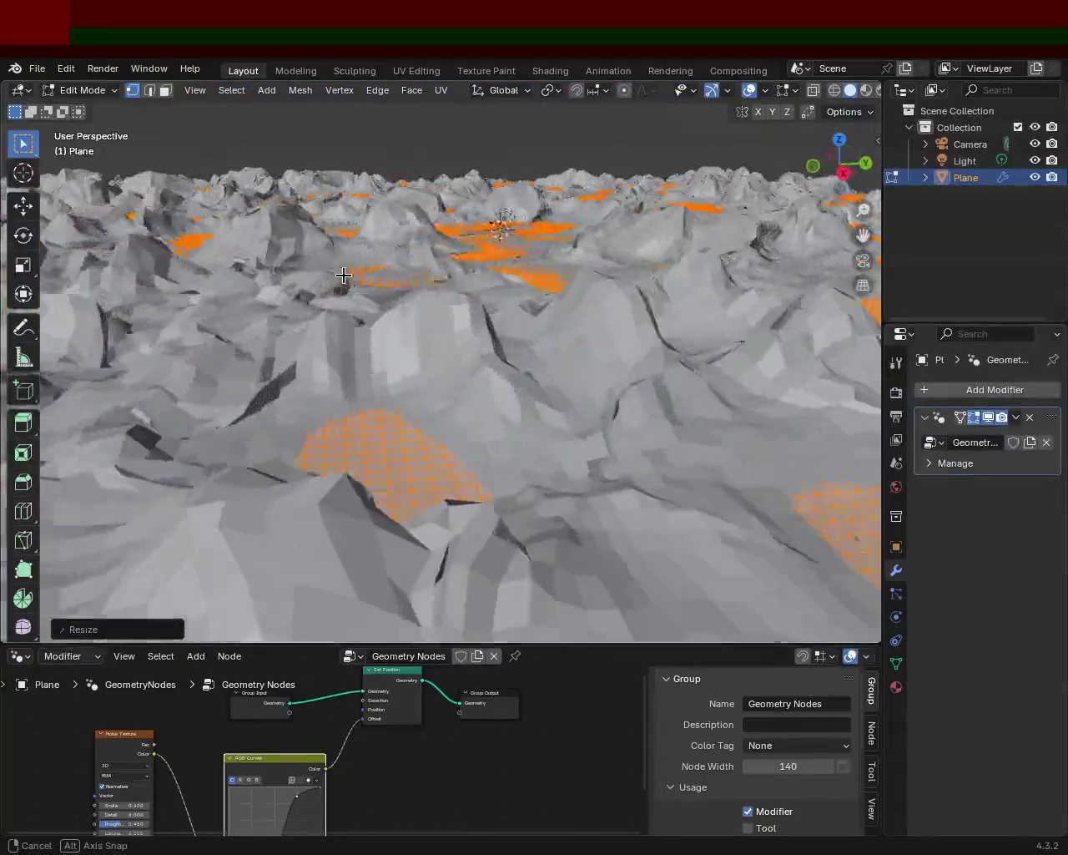
Subdivide the terrain mesh edges via Ctrl+E for finer ridged peaks and lowland pockets.
middle_drag(344, 274, 518, 274)
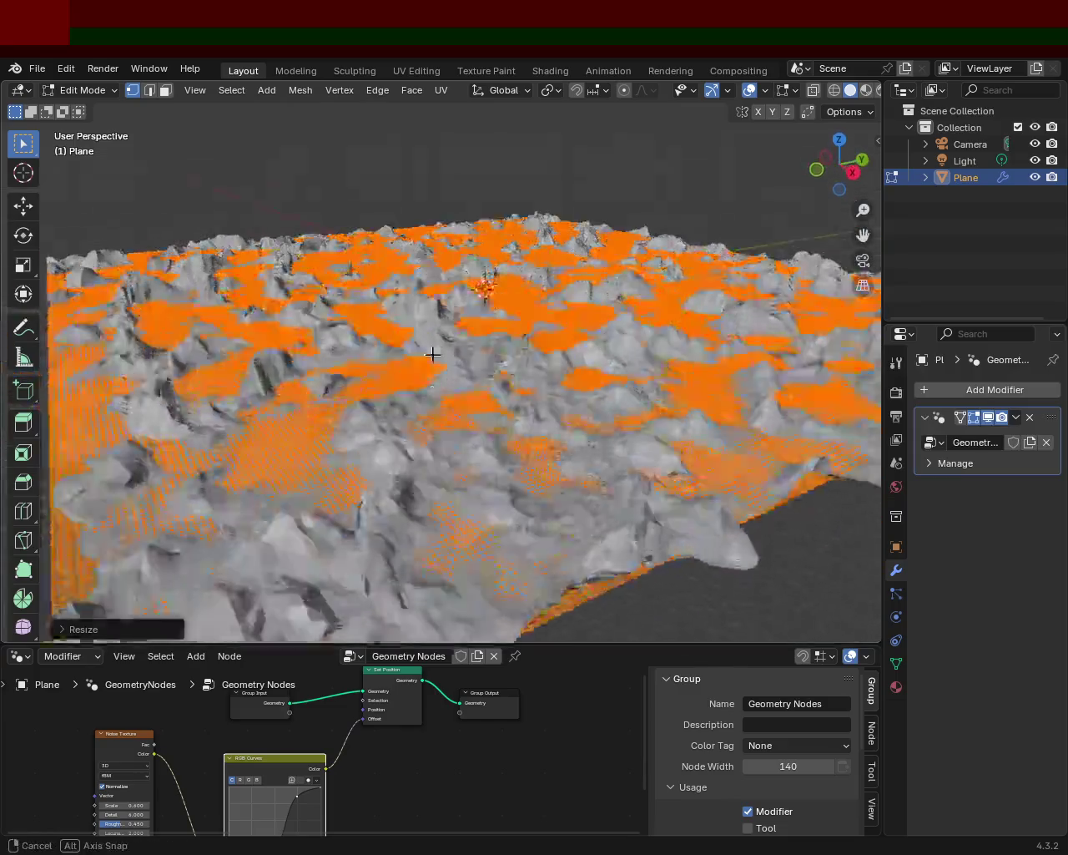
mouse_move(432, 355)
middle_down()
mouse_move(406, 309)
mouse_move(503, 358)
mouse_move(415, 331)
mouse_move(325, 350)
mouse_move(258, 341)
mouse_move(284, 353)
mouse_move(476, 334)
mouse_move(560, 353)
mouse_move(489, 345)
middle_up()
key(ctrl+e)
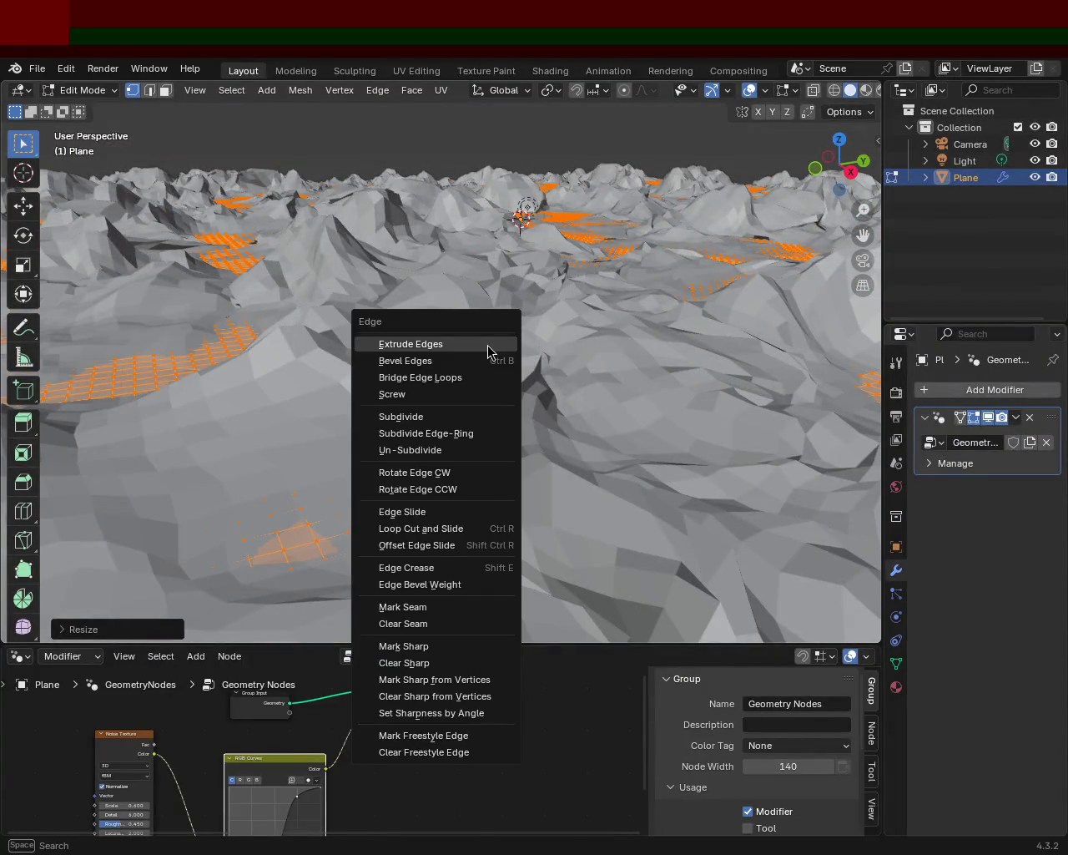
key(d)
mouse_move(487, 343)
middle_down()
mouse_move(470, 382)
mouse_move(401, 347)
mouse_move(67, 364)
mouse_move(90, 365)
middle_up()
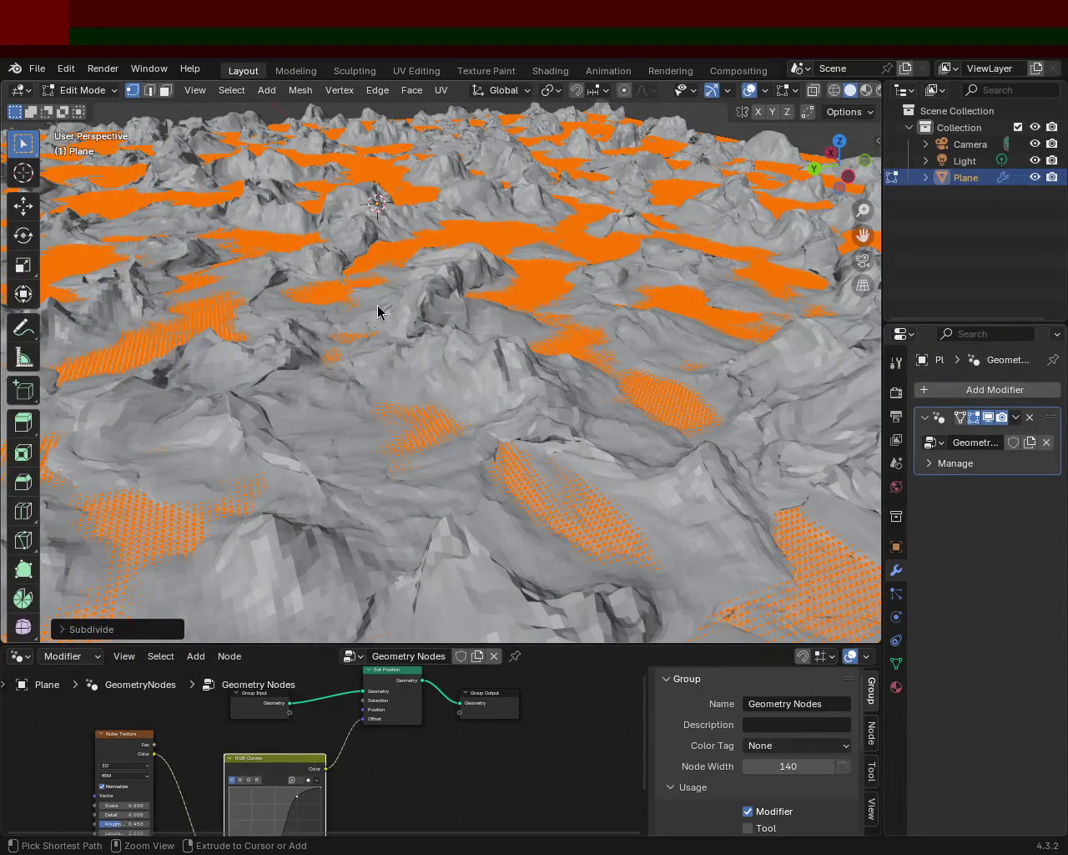
mouse_move(472, 338)
middle_down()
mouse_move(341, 372)
mouse_move(320, 322)
mouse_move(437, 353)
mouse_move(401, 412)
mouse_move(369, 325)
mouse_move(448, 322)
mouse_move(460, 282)
mouse_move(596, 305)
mouse_move(711, 303)
middle_up()
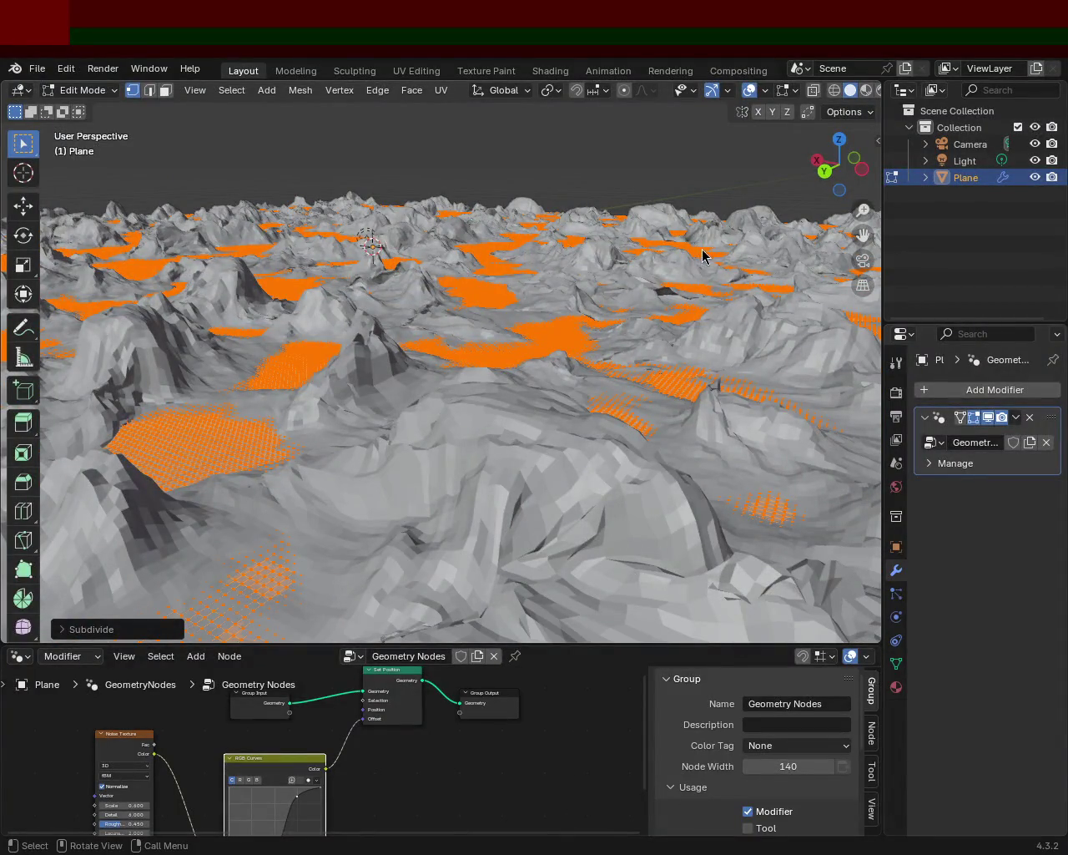
mouse_move(590, 322)
middle_down()
mouse_move(450, 298)
mouse_move(425, 313)
mouse_move(461, 334)
mouse_move(461, 318)
mouse_move(429, 326)
mouse_move(442, 317)
mouse_move(443, 356)
mouse_move(431, 353)
mouse_move(421, 381)
mouse_move(408, 373)
mouse_move(387, 401)
mouse_move(392, 360)
mouse_move(360, 353)
mouse_move(512, 302)
middle_up()
Orbit around the faceted mountain ranges to inspect ridges and valleys from several angles.
mouse_move(581, 299)
middle_down()
mouse_move(387, 299)
mouse_move(592, 316)
mouse_move(663, 298)
mouse_move(708, 306)
mouse_move(584, 265)
middle_up()
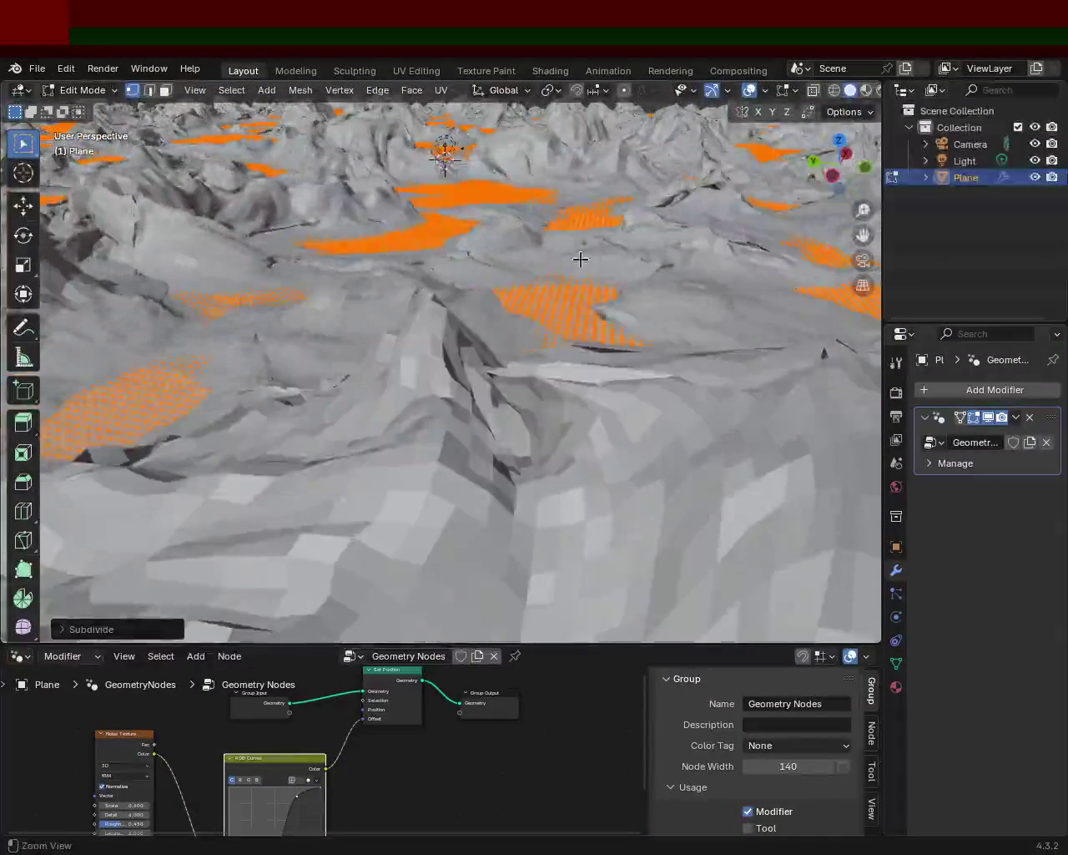
middle_drag(678, 283, 555, 381)
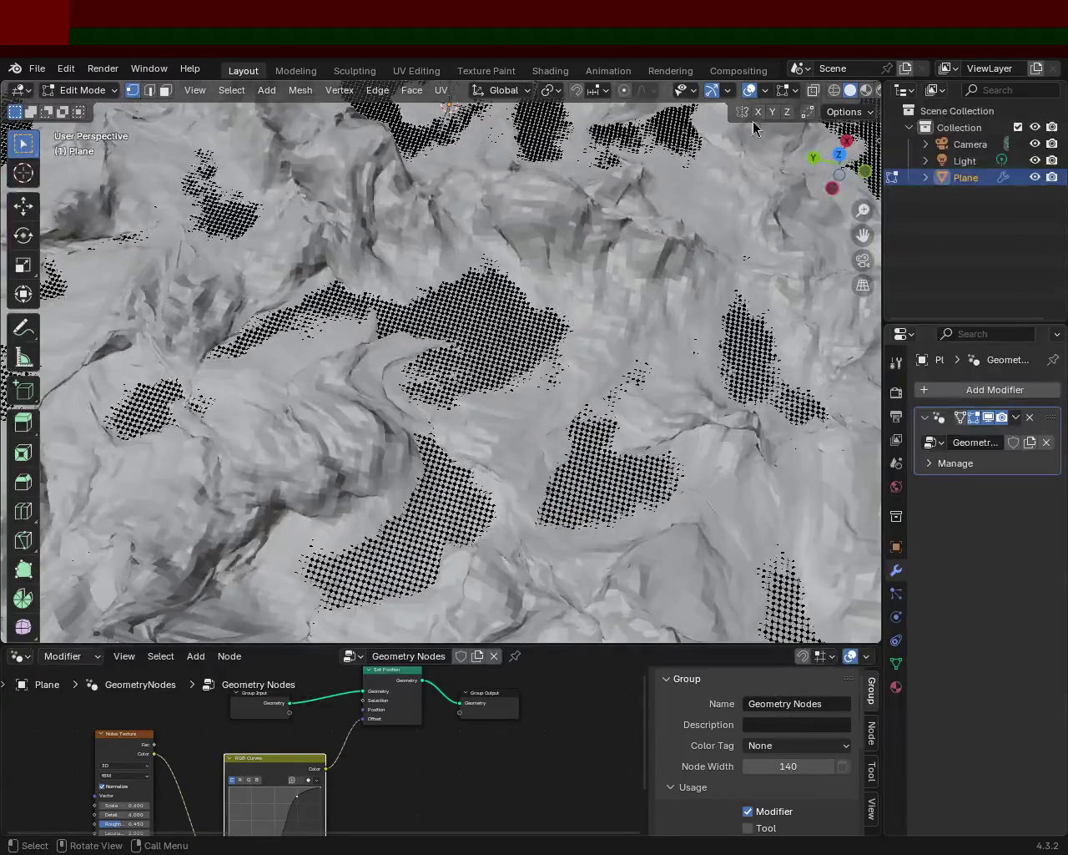
mouse_move(553, 322)
middle_down()
mouse_move(451, 251)
mouse_move(401, 234)
mouse_move(364, 253)
mouse_move(396, 236)
middle_up()
mouse_move(624, 278)
middle_down()
mouse_move(536, 251)
mouse_move(545, 341)
mouse_move(518, 367)
mouse_move(512, 409)
mouse_move(426, 311)
mouse_move(457, 357)
mouse_move(431, 353)
mouse_move(444, 373)
mouse_move(477, 358)
mouse_move(527, 372)
mouse_move(616, 424)
mouse_move(448, 293)
mouse_move(526, 410)
middle_up()
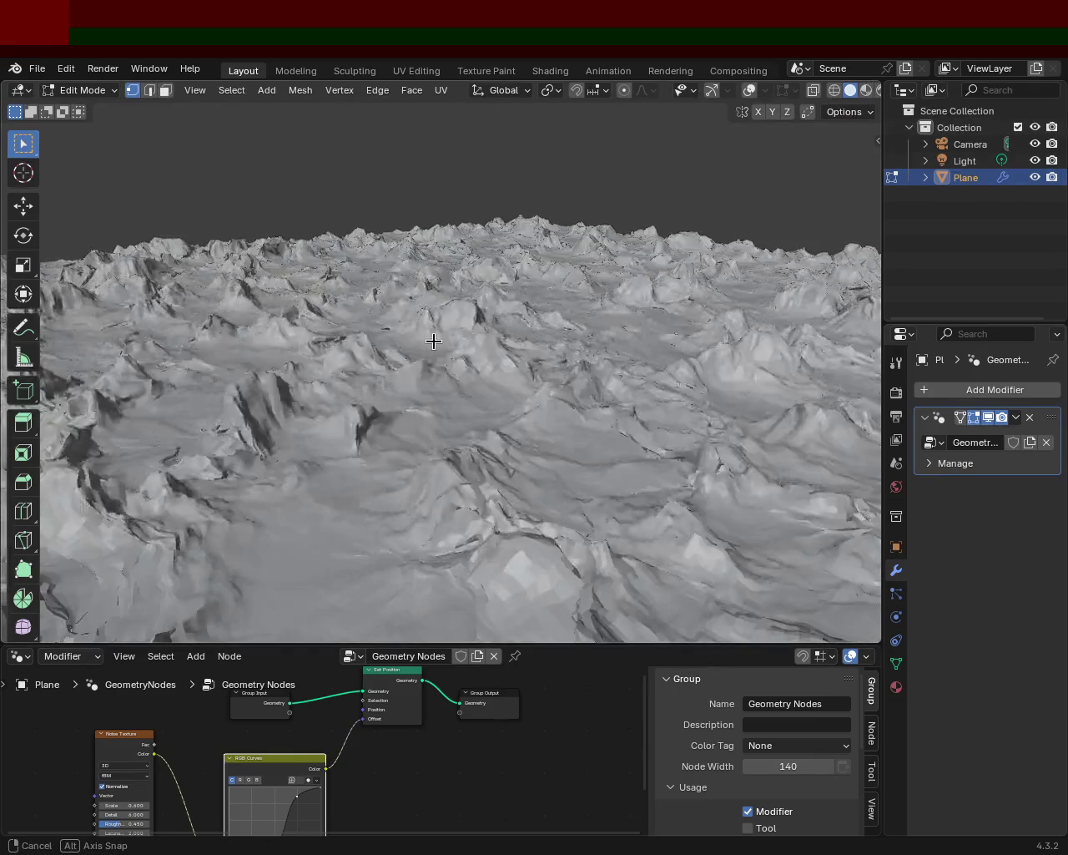
mouse_move(347, 332)
middle_down()
mouse_move(219, 334)
mouse_move(245, 344)
mouse_move(329, 281)
mouse_move(330, 316)
mouse_move(404, 322)
mouse_move(380, 312)
mouse_move(389, 329)
mouse_move(227, 327)
mouse_move(267, 335)
middle_up()
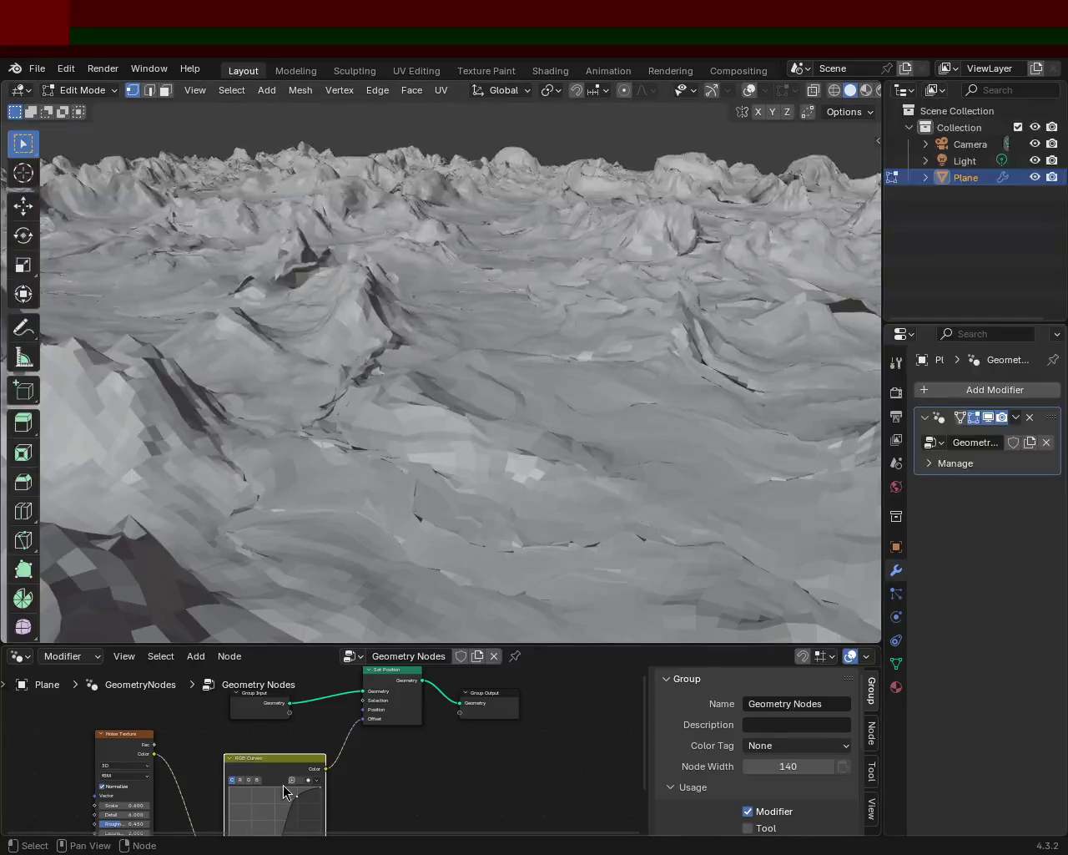
mouse_move(536, 347)
middle_down()
mouse_move(509, 315)
mouse_move(258, 334)
mouse_move(164, 336)
mouse_move(149, 324)
mouse_move(156, 333)
middle_up()
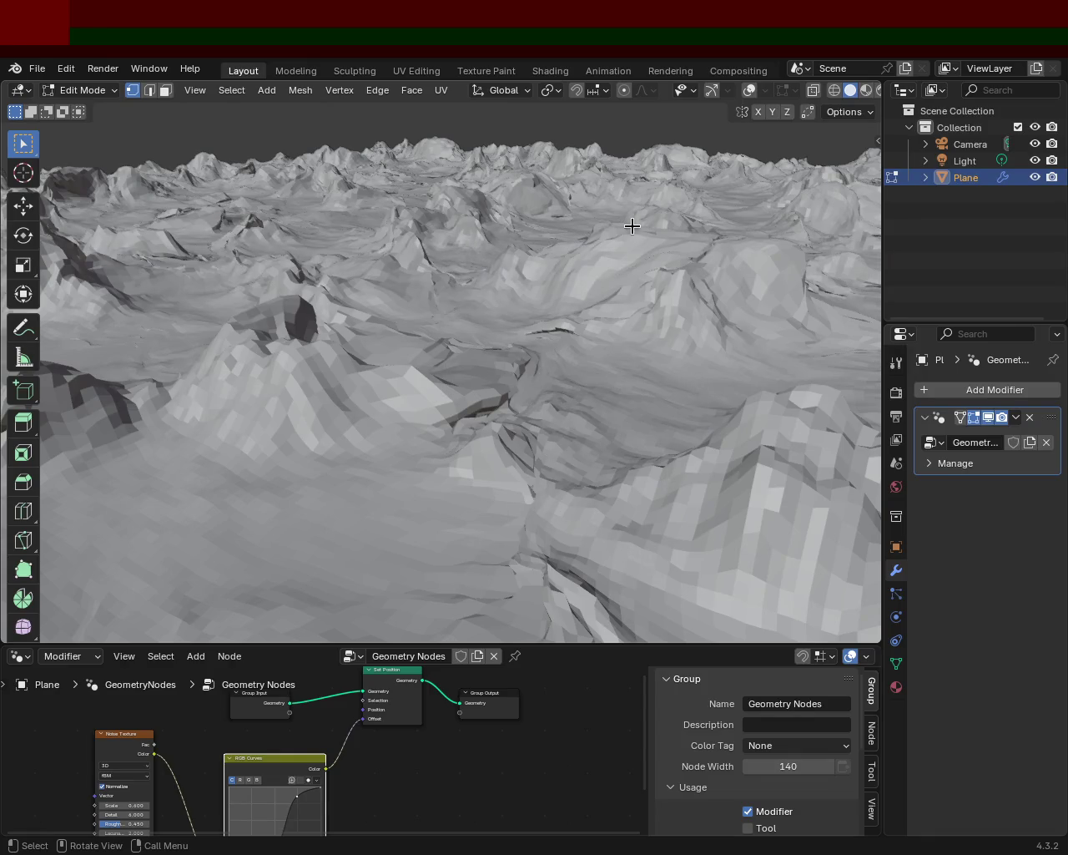
Raise the upper RGB curve point to steepen scattered peaks above broad, gently rippled plains.
drag(612, 646, 673, 366)
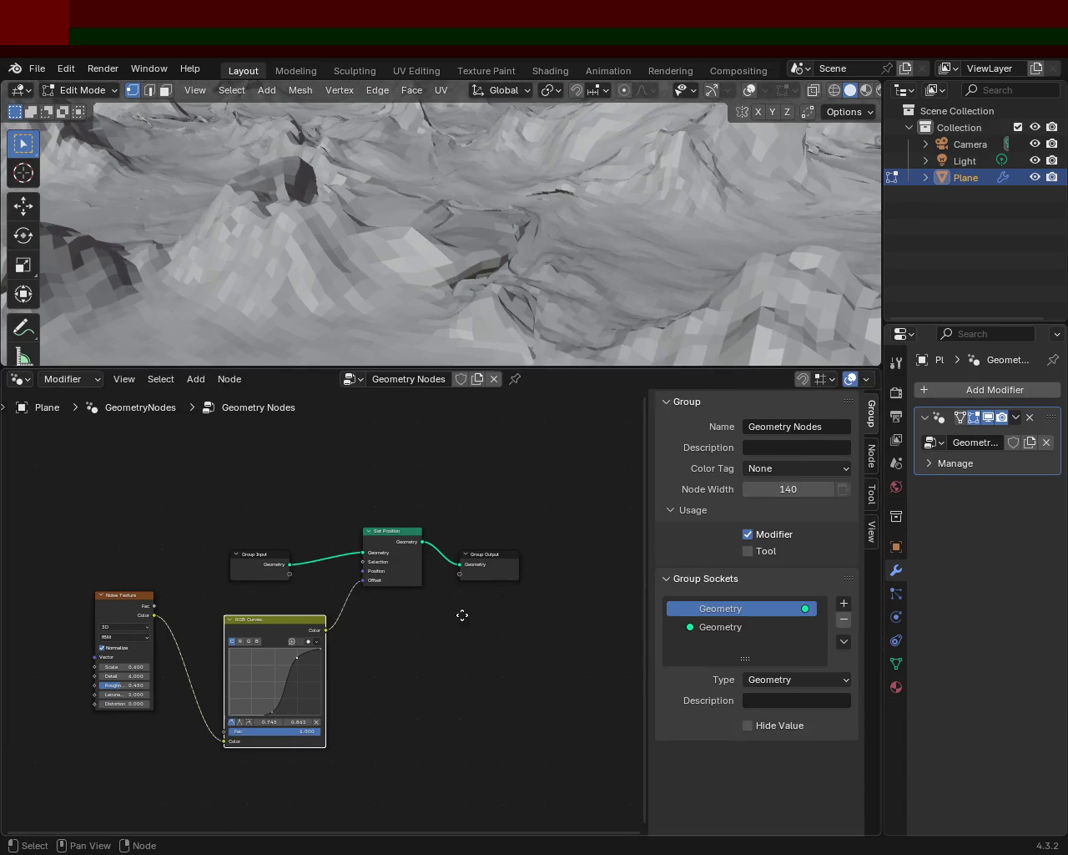
scroll(455, 625, up, 2)
scroll(339, 670, up, 2)
drag(388, 665, 387, 656)
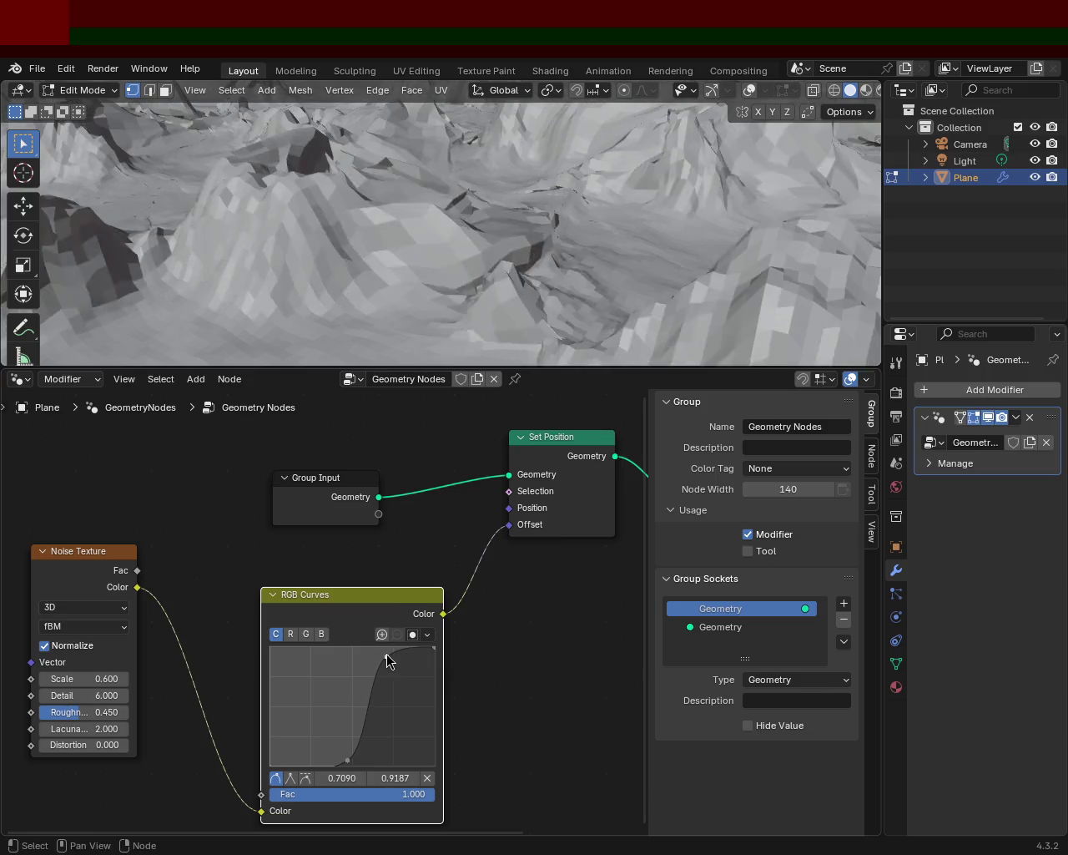
mouse_move(588, 161)
ctrl+middle_down()
mouse_move(590, 203)
mouse_move(558, 162)
mouse_move(501, 162)
mouse_move(524, 177)
ctrl+middle_up()
scroll(489, 186, up, 3)
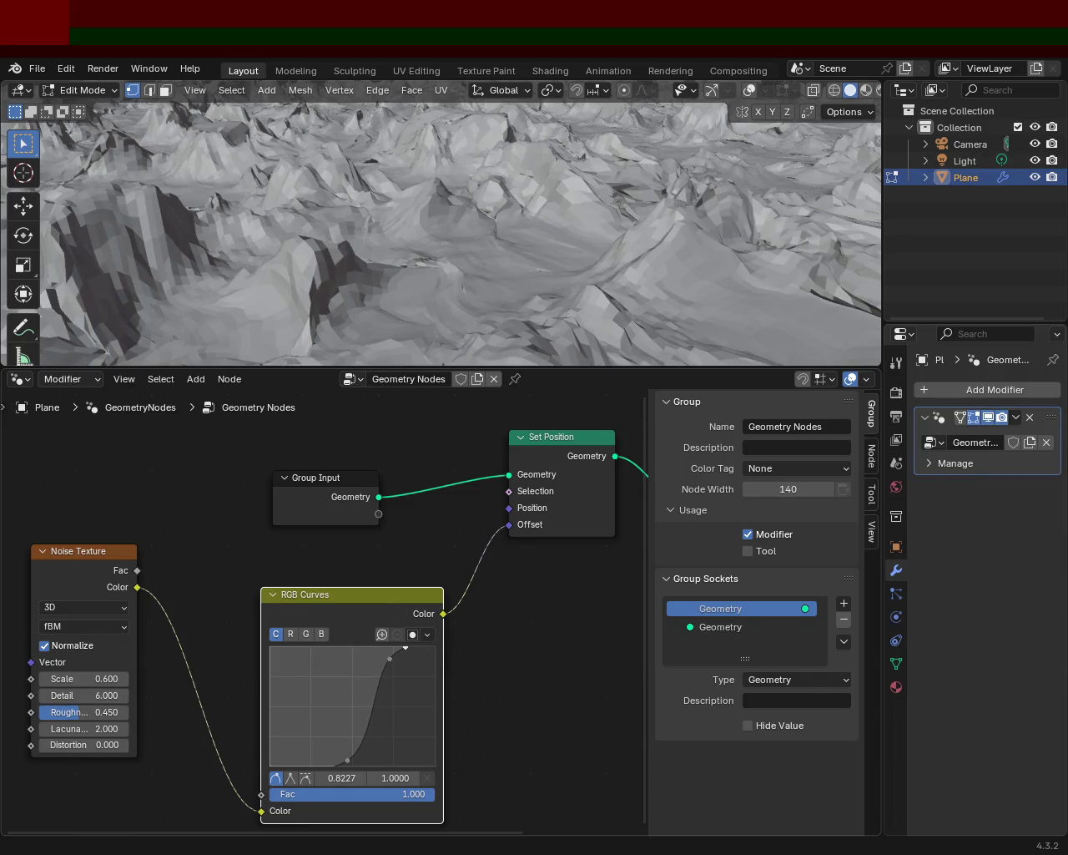
mouse_move(602, 159)
middle_down()
mouse_move(487, 216)
mouse_move(406, 205)
mouse_move(442, 205)
middle_up()
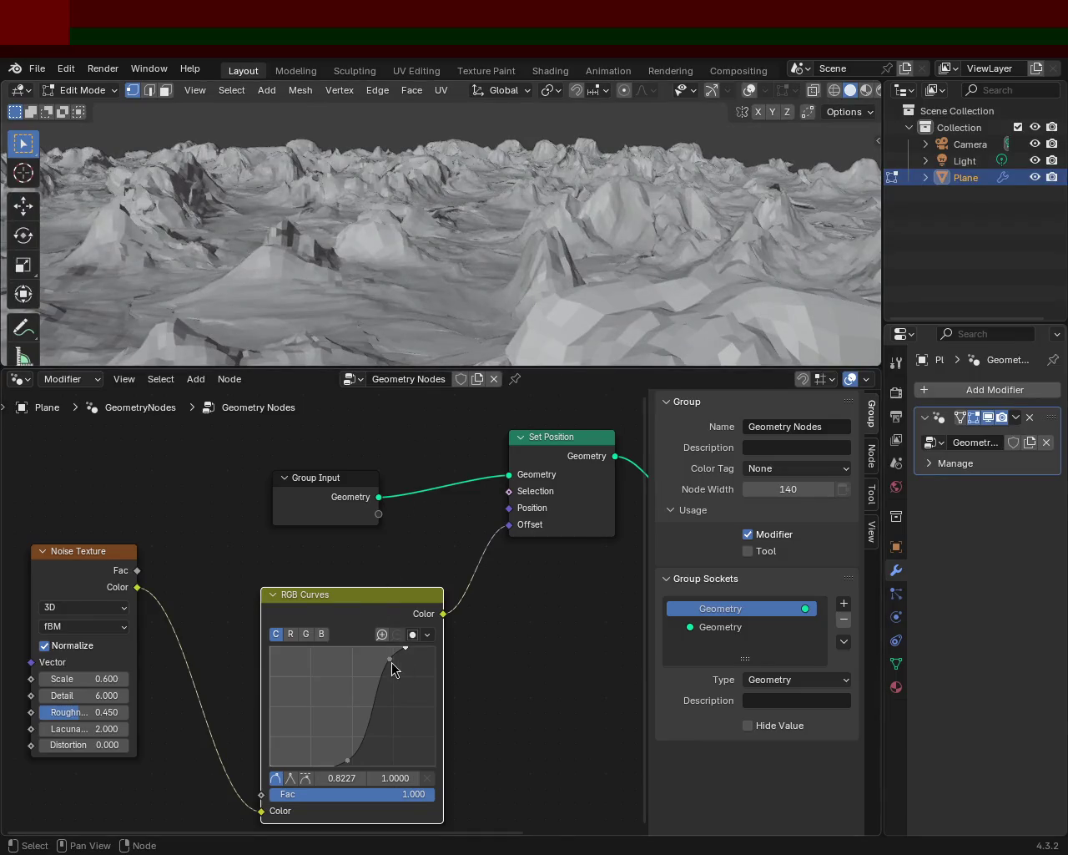
middle_drag(283, 179, 189, 180)
mouse_move(483, 191)
middle_down()
mouse_move(189, 221)
mouse_move(234, 496)
middle_up()
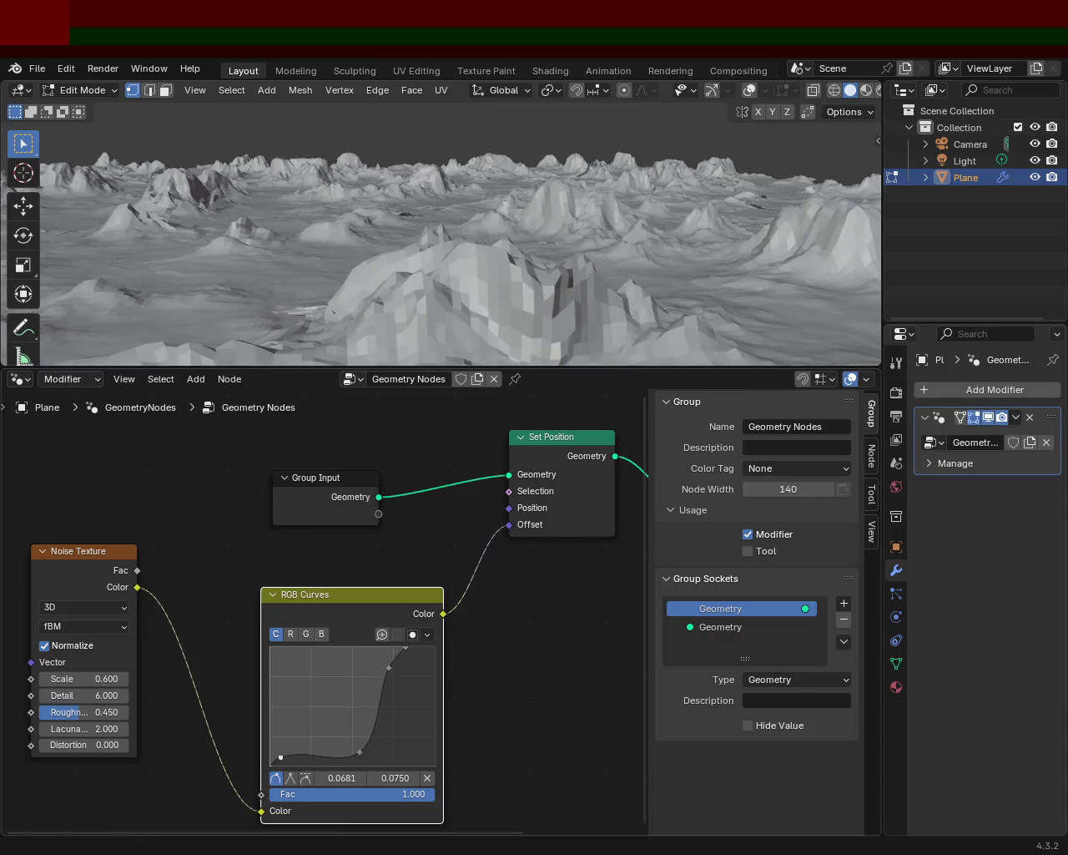
mouse_move(487, 308)
middle_down()
mouse_move(457, 174)
mouse_move(517, 172)
mouse_move(425, 214)
mouse_move(451, 184)
mouse_move(425, 186)
mouse_move(575, 208)
mouse_move(605, 196)
mouse_move(487, 216)
mouse_move(489, 203)
mouse_move(533, 227)
mouse_move(525, 211)
mouse_move(647, 216)
mouse_move(649, 267)
mouse_move(758, 242)
mouse_move(559, 252)
middle_up()
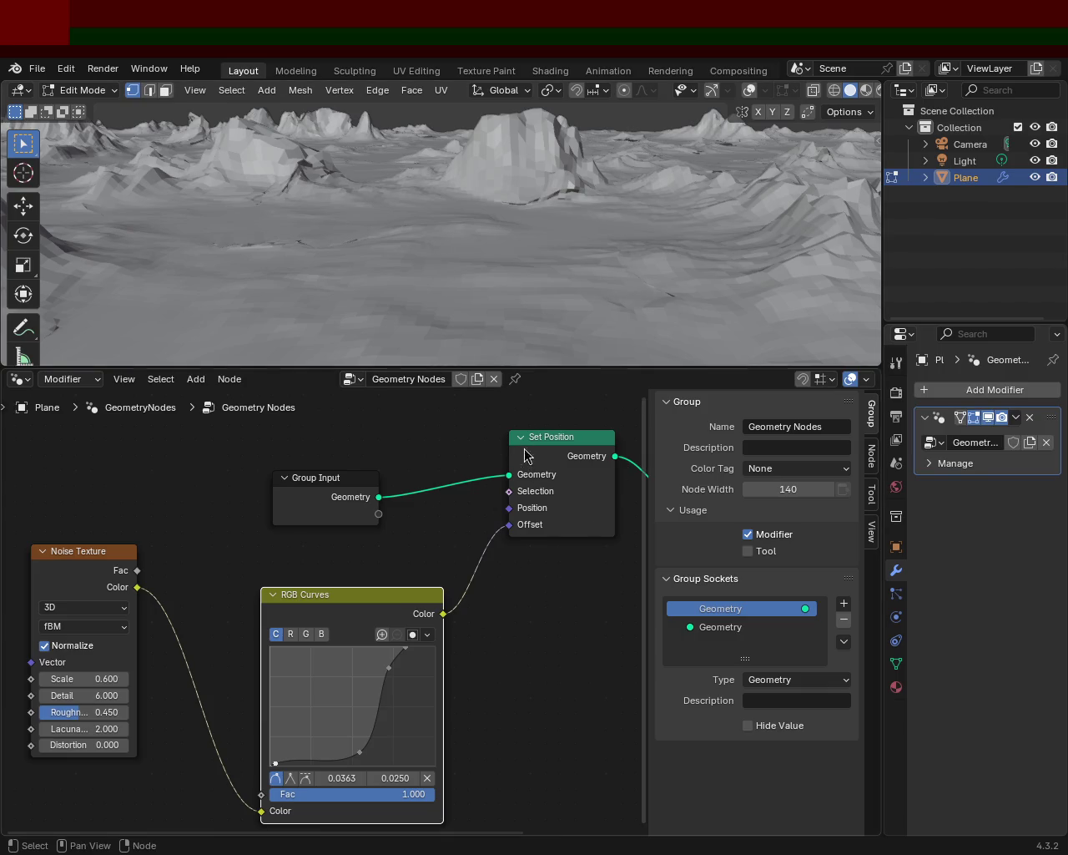
drag(551, 368, 534, 618)
Add a new control point to the RGB curve.
mouse_move(514, 267)
middle_down()
mouse_move(689, 351)
mouse_move(659, 264)
mouse_move(546, 250)
mouse_move(436, 269)
mouse_move(426, 255)
mouse_move(417, 377)
mouse_move(460, 358)
mouse_move(527, 228)
mouse_move(567, 300)
mouse_move(614, 290)
mouse_move(601, 316)
mouse_move(542, 284)
mouse_move(565, 294)
middle_up()
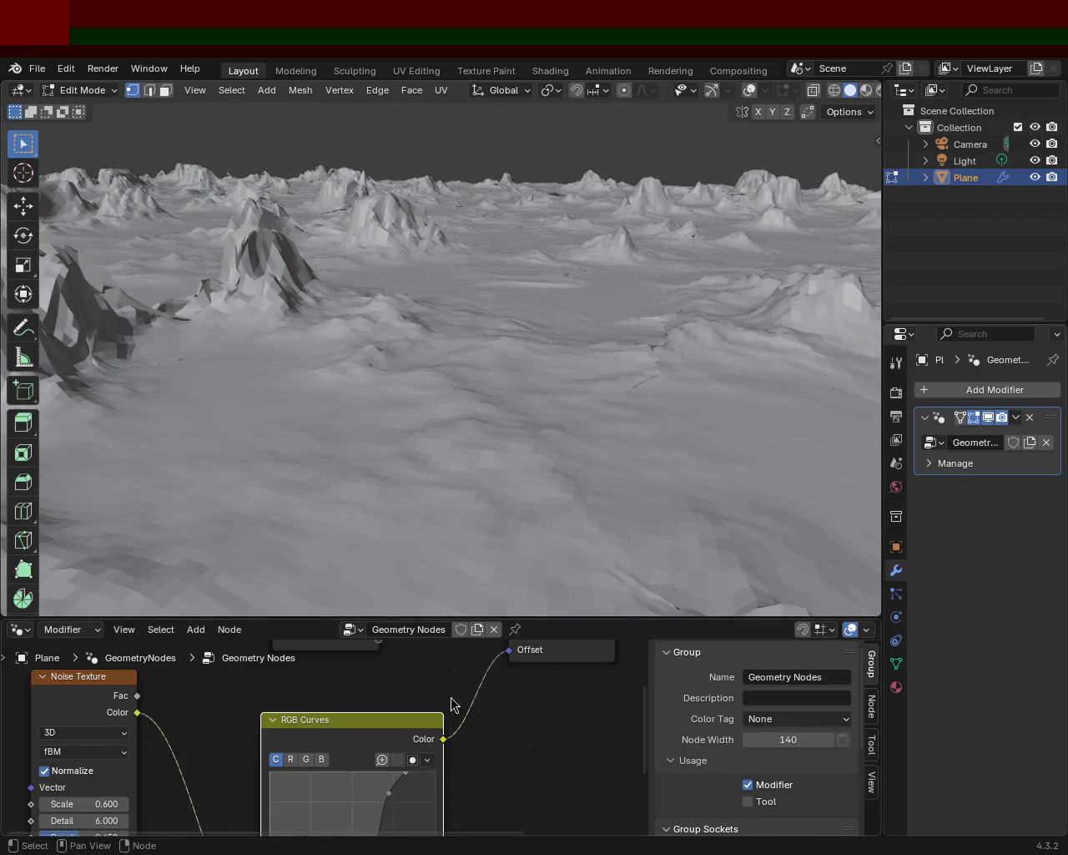
mouse_move(407, 777)
mouse_down()
mouse_move(420, 785)
mouse_move(394, 808)
mouse_up()
mouse_move(527, 208)
middle_down()
mouse_move(387, 229)
mouse_move(334, 584)
middle_up()
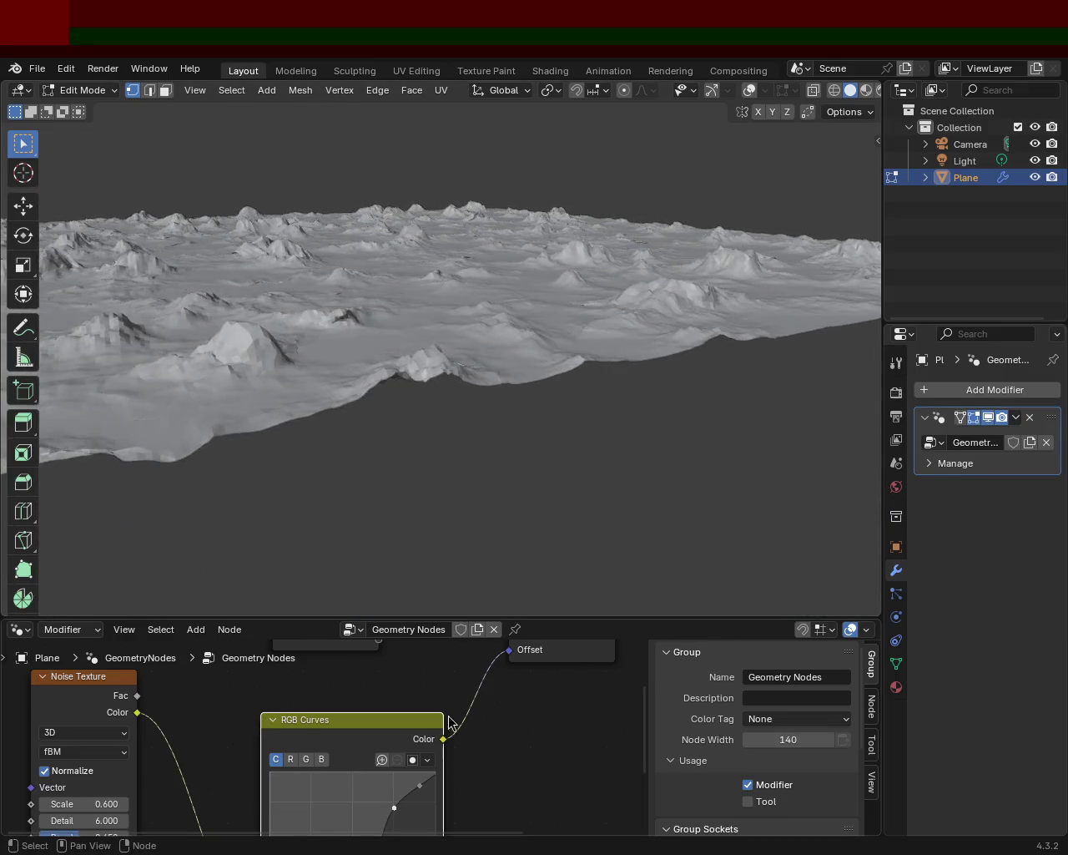
drag(539, 615, 542, 364)
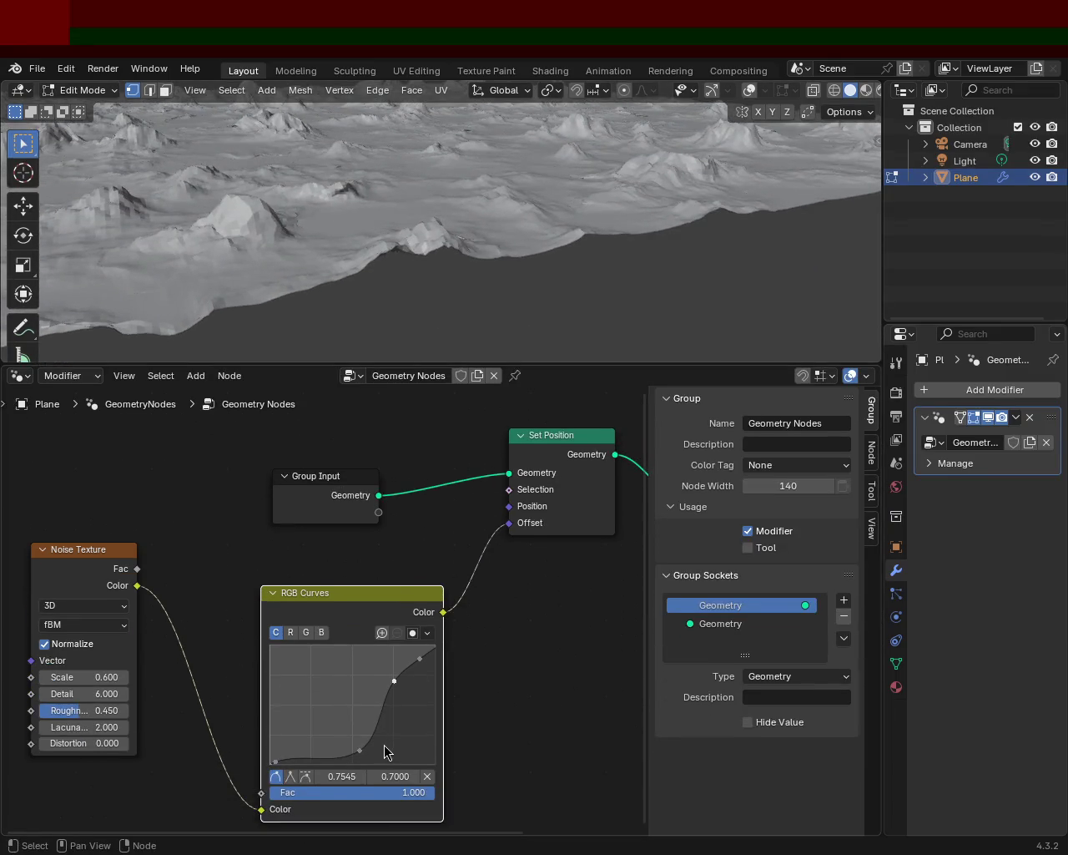
Lower the lower curve point to flatten plains and move the upper point to about 0.95, 0.85.
drag(361, 752, 336, 753)
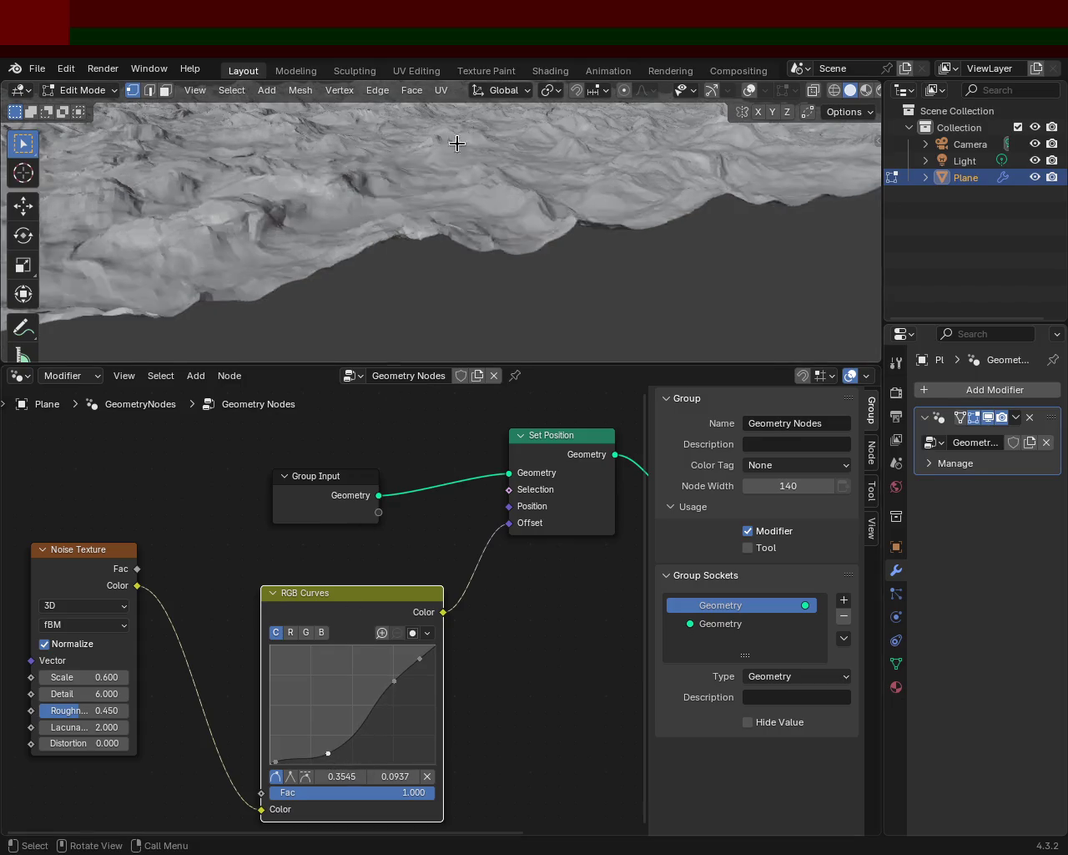
middle_drag(448, 160, 476, 163)
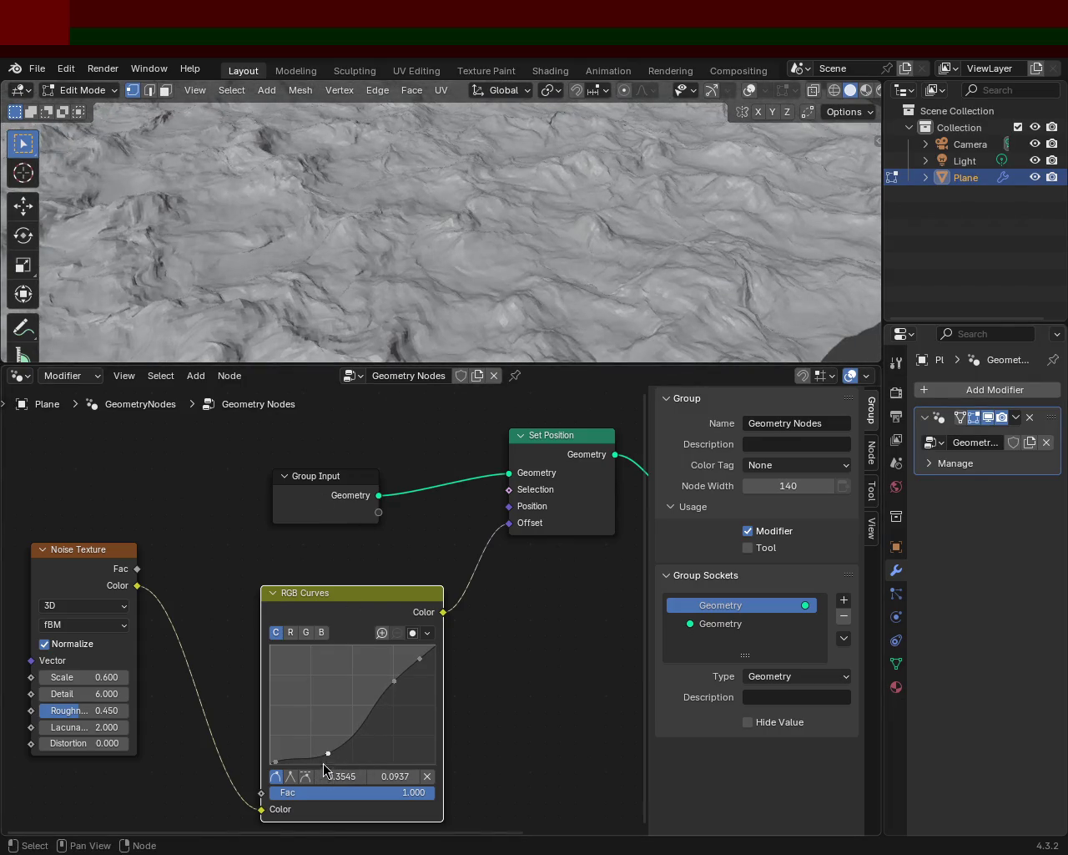
drag(323, 763, 339, 762)
mouse_move(455, 159)
middle_down()
mouse_move(486, 184)
mouse_move(838, 180)
middle_up()
drag(354, 746, 355, 752)
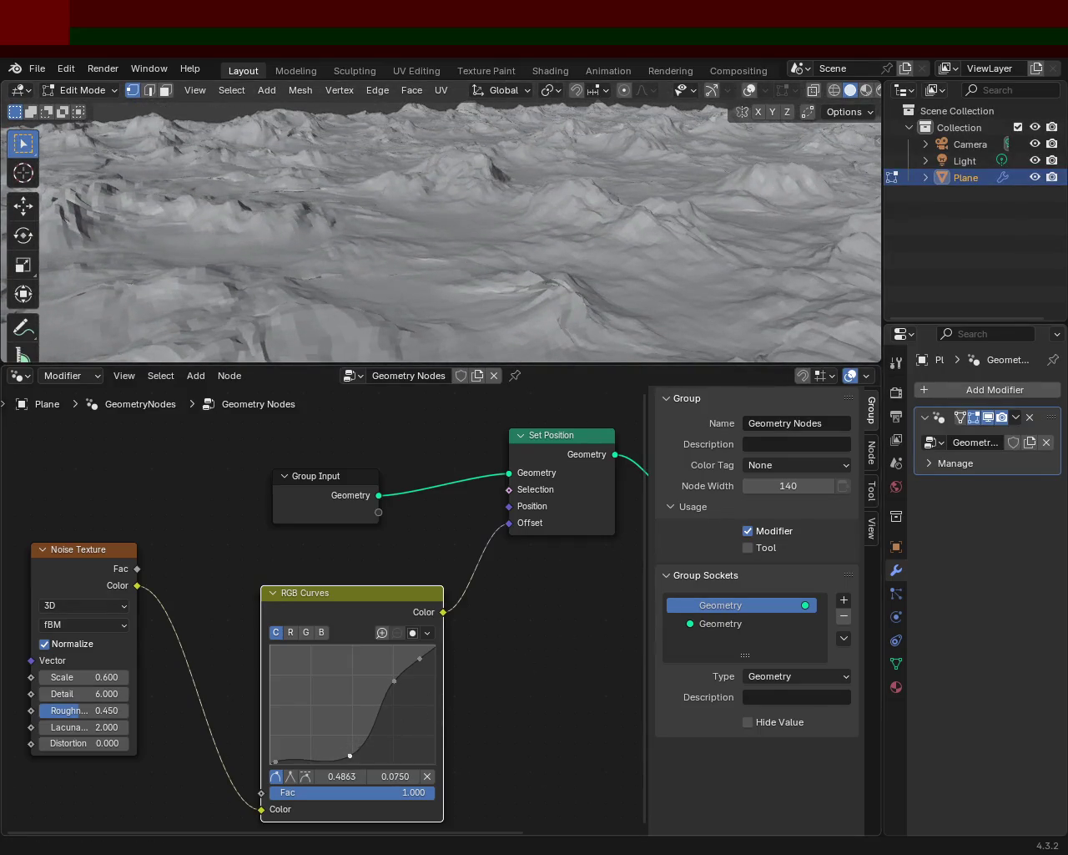
mouse_move(451, 326)
middle_down()
mouse_move(479, 248)
mouse_move(286, 260)
mouse_move(143, 253)
mouse_move(159, 241)
mouse_move(287, 261)
mouse_move(380, 250)
middle_up()
mouse_move(420, 659)
mouse_down()
mouse_move(400, 702)
mouse_move(430, 686)
mouse_move(429, 713)
mouse_up()
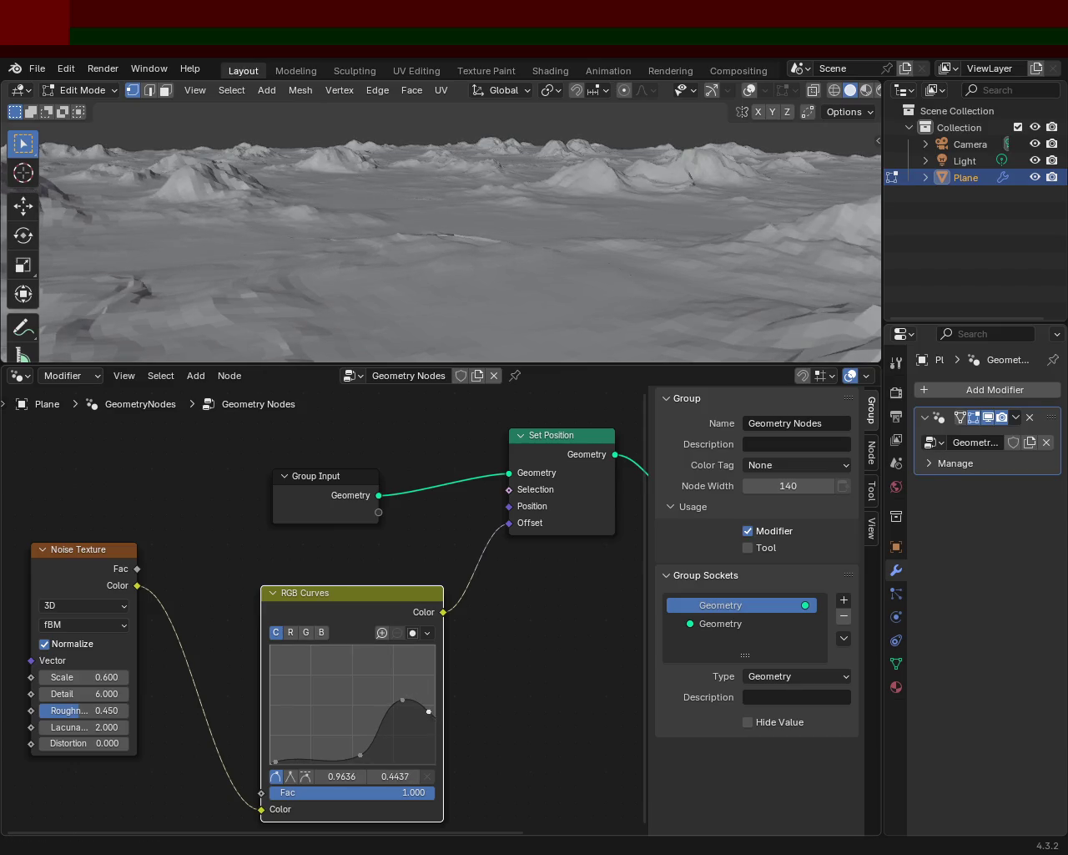
Lift and nudge the upper curve point to make the mountain peaks taller.
mouse_move(423, 745)
mouse_down()
mouse_move(411, 739)
mouse_move(429, 697)
mouse_move(402, 714)
mouse_up()
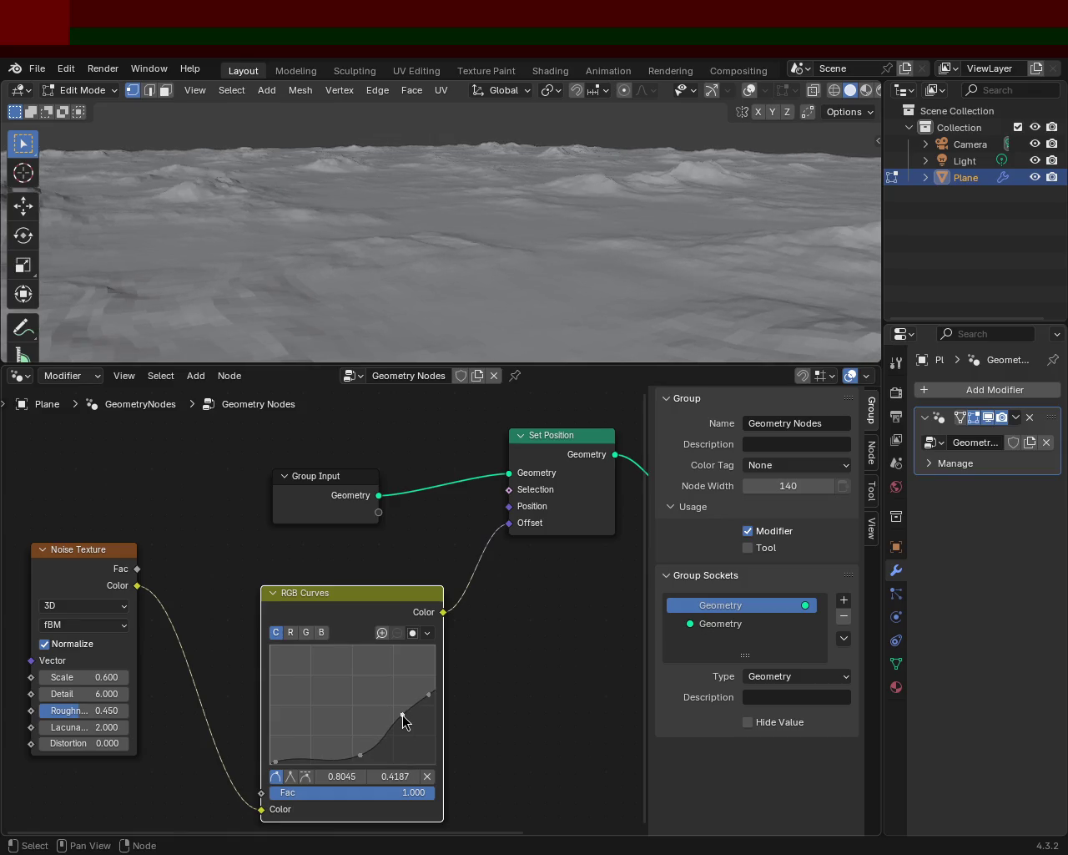
mouse_move(412, 289)
middle_down()
mouse_move(364, 232)
mouse_move(250, 234)
mouse_move(267, 234)
middle_up()
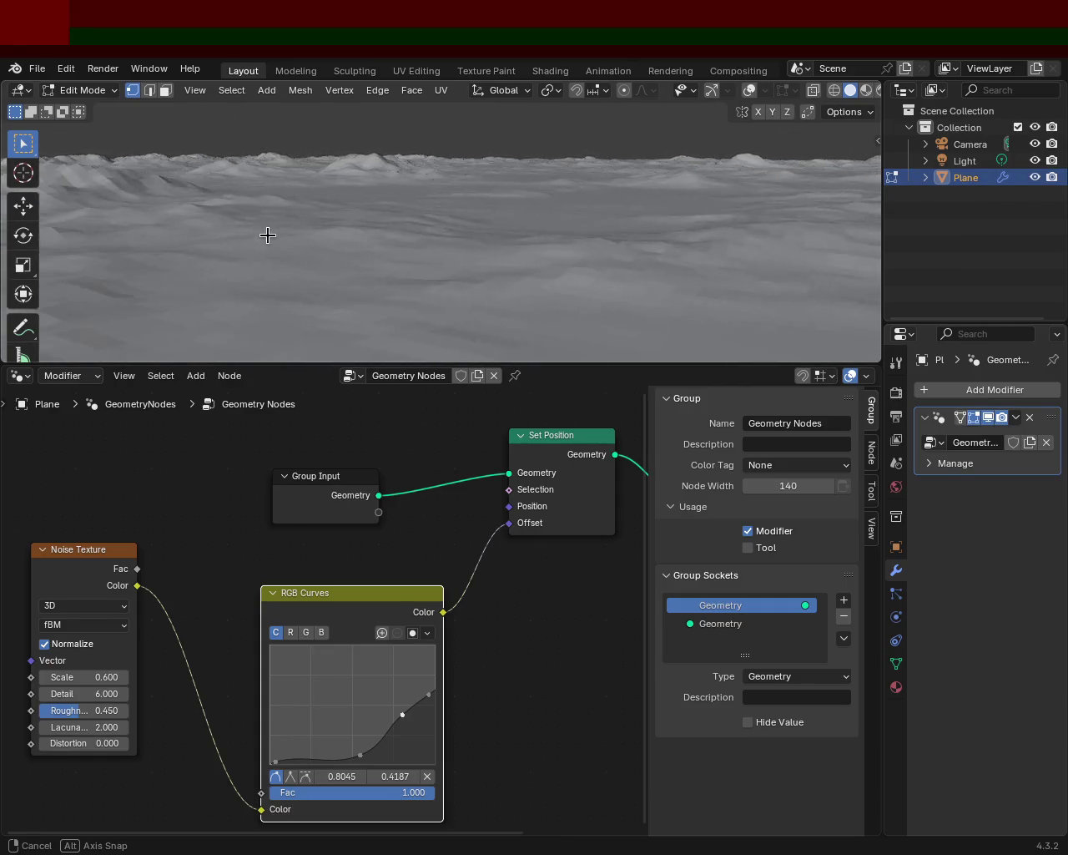
mouse_move(403, 715)
mouse_down()
mouse_move(424, 666)
mouse_move(400, 678)
mouse_up()
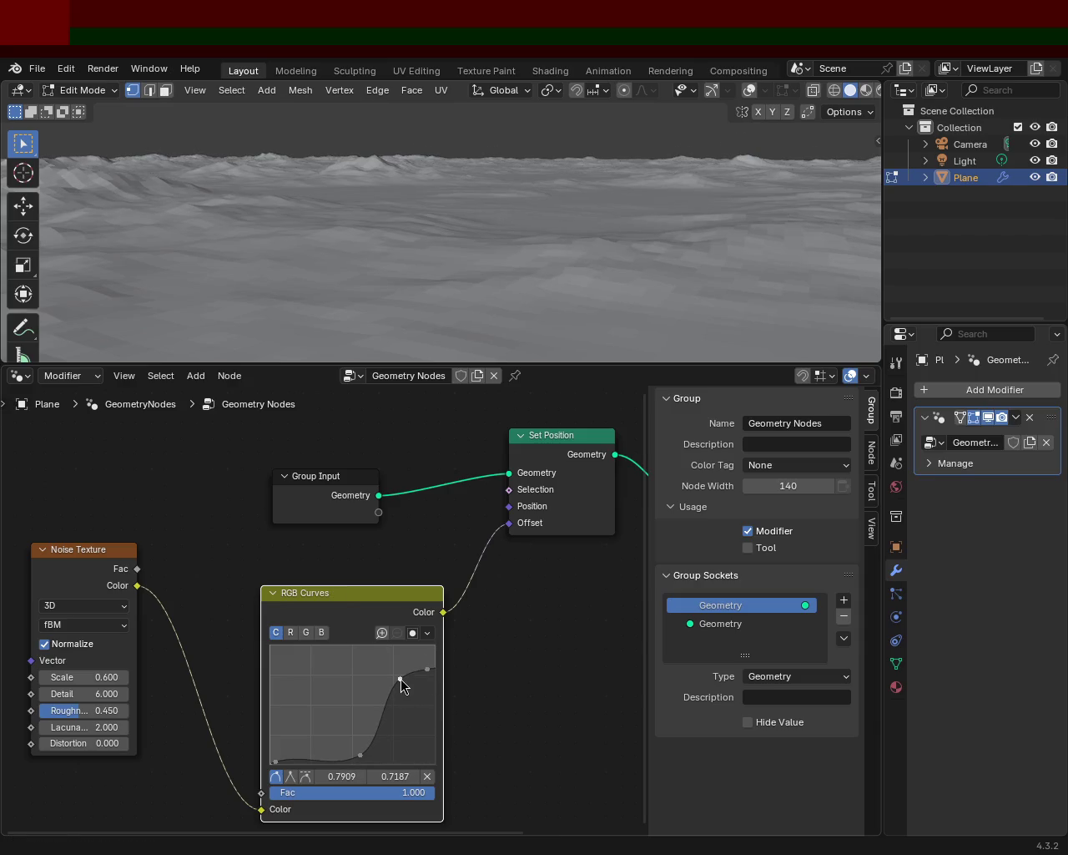
mouse_move(489, 203)
middle_down()
mouse_move(403, 208)
mouse_move(393, 222)
middle_up()
mouse_move(402, 679)
mouse_down()
mouse_move(425, 652)
mouse_move(408, 681)
mouse_up()
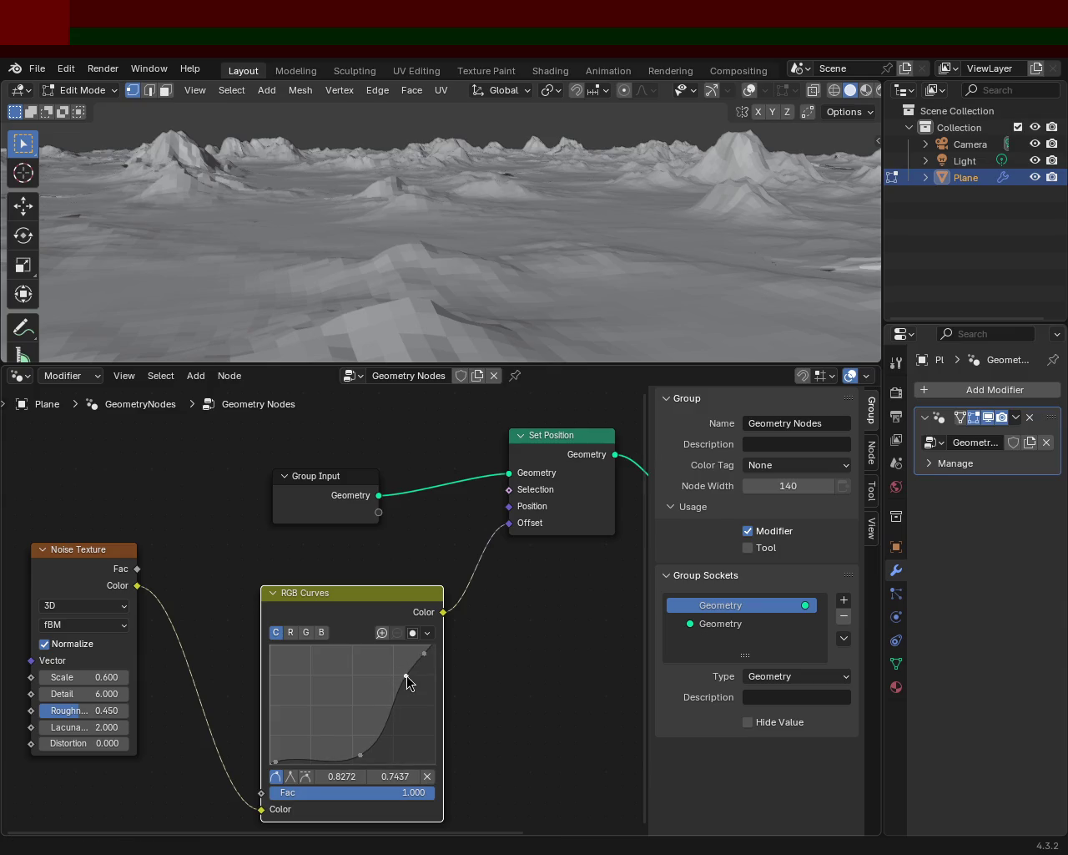
mouse_move(446, 136)
middle_down()
mouse_move(370, 131)
mouse_move(345, 250)
middle_up()
drag(405, 678, 393, 674)
mouse_move(427, 250)
middle_down()
mouse_move(364, 197)
mouse_move(357, 175)
mouse_move(210, 181)
middle_up()
Move the top-right point toward the corner and the lower point to about 0.545, 0.244.
mouse_move(425, 655)
mouse_down()
mouse_move(433, 658)
mouse_move(410, 673)
mouse_up()
drag(366, 760, 382, 743)
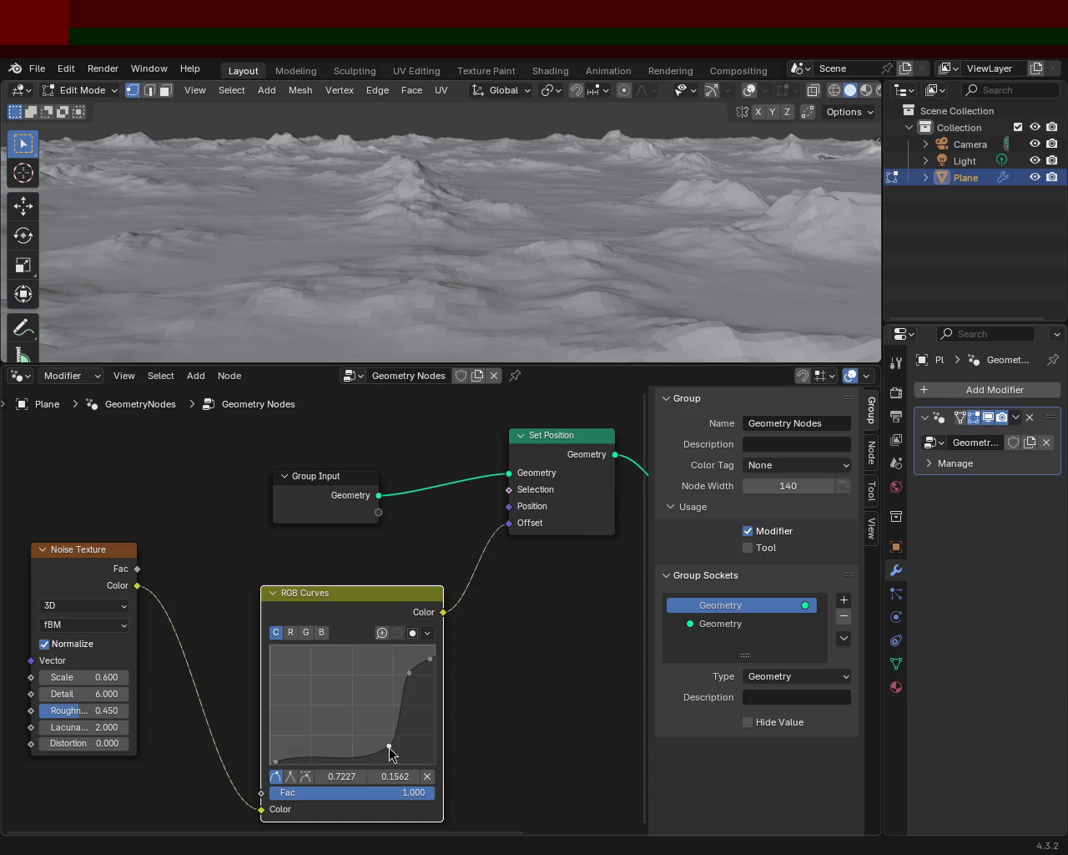
drag(409, 673, 402, 671)
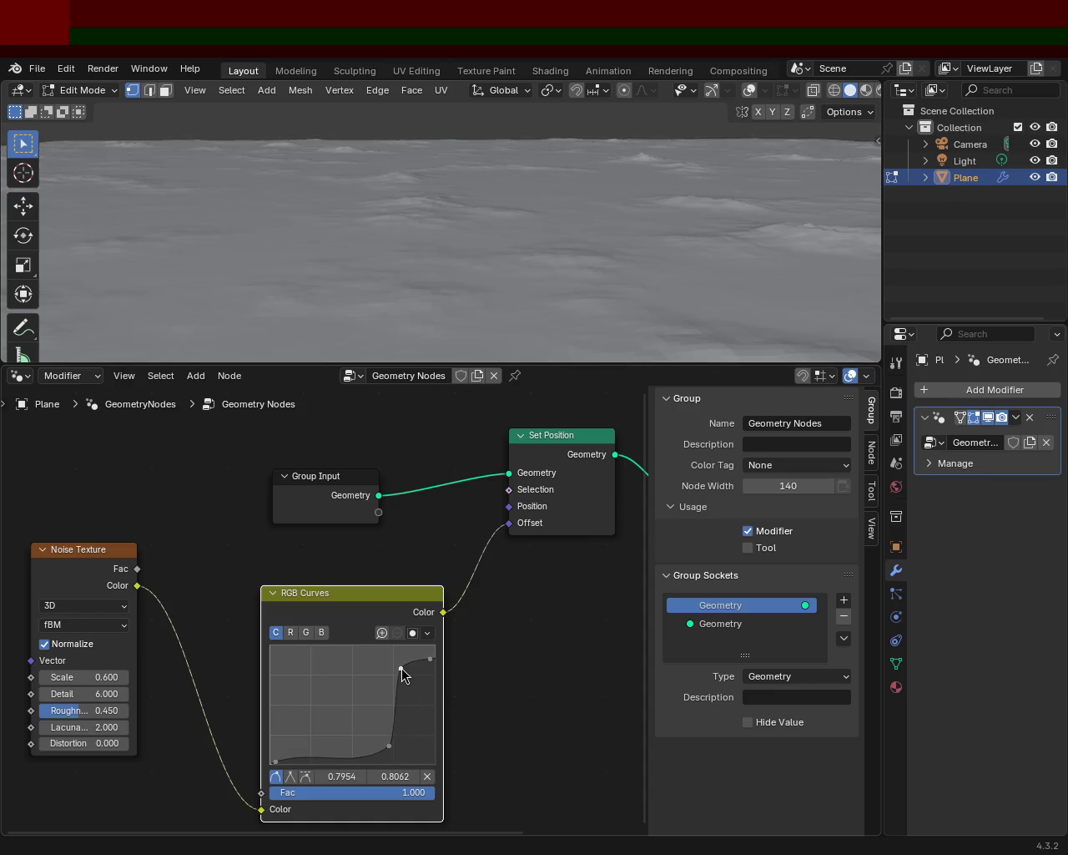
drag(389, 746, 368, 738)
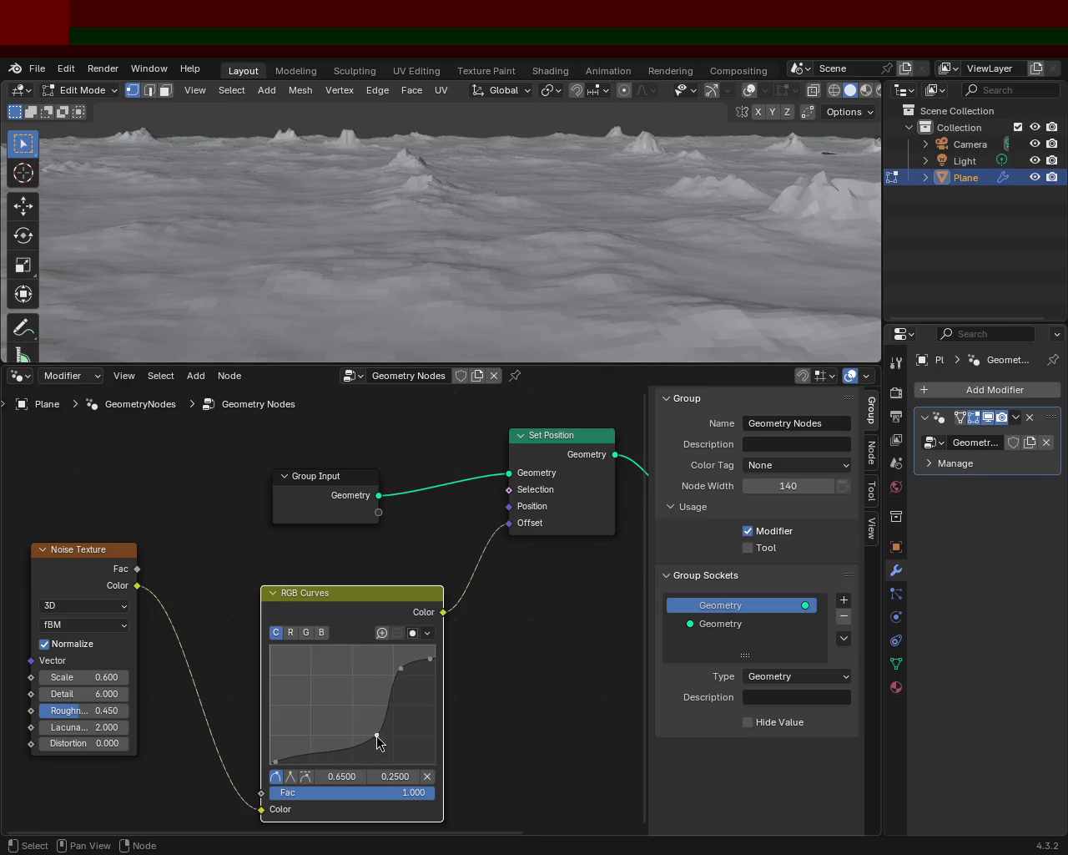
drag(376, 736, 346, 737)
mouse_move(410, 296)
middle_down()
mouse_move(574, 231)
mouse_move(613, 228)
mouse_move(594, 222)
mouse_move(584, 233)
middle_up()
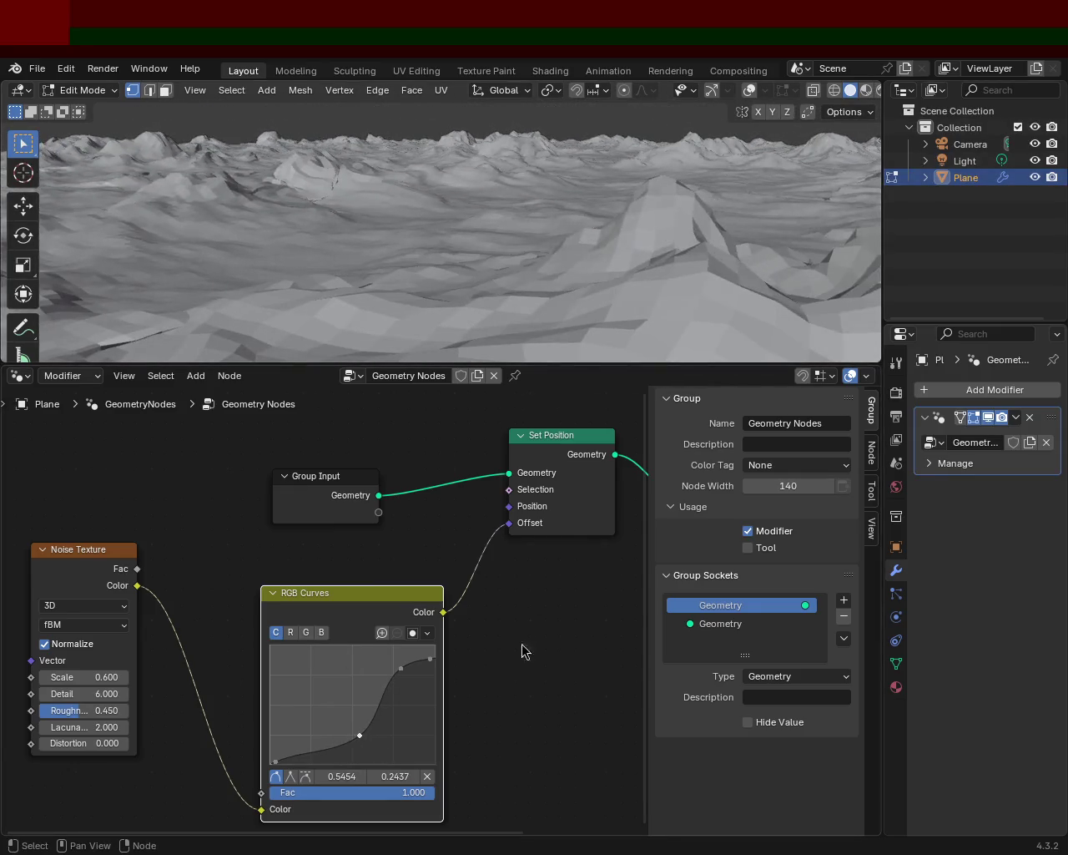
click(278, 759)
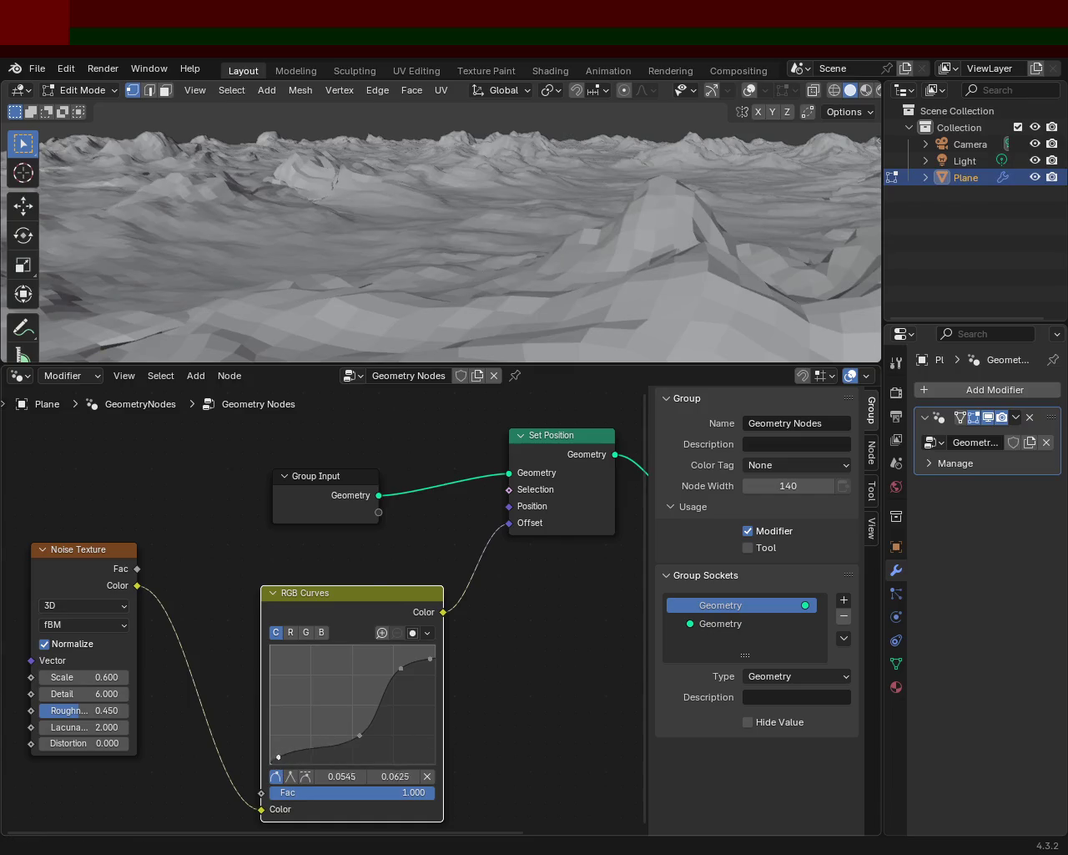
Raise the curve's top end, add an upper point, and shift the lower and upper-middle points left.
mouse_move(507, 189)
middle_down()
mouse_move(476, 171)
mouse_move(584, 175)
middle_up()
drag(429, 660, 431, 656)
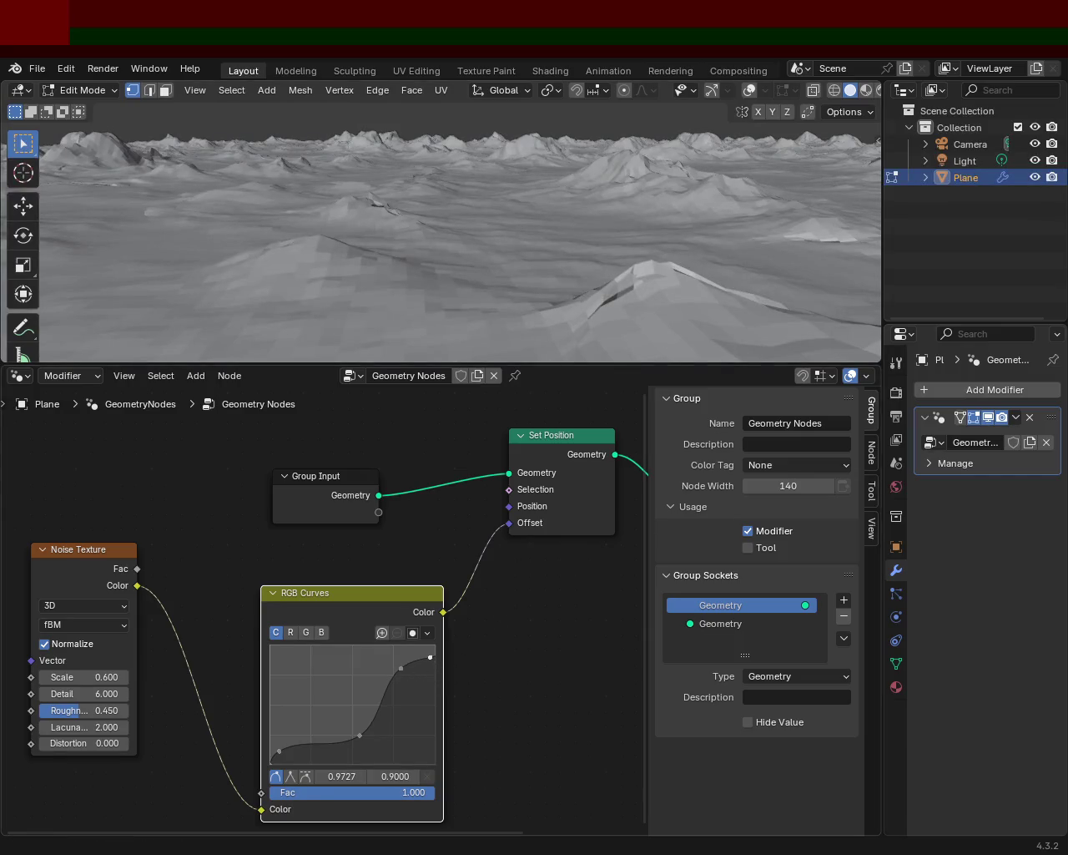
mouse_move(359, 734)
mouse_down()
mouse_move(382, 737)
mouse_move(367, 737)
mouse_up()
mouse_move(399, 663)
mouse_down()
mouse_move(390, 660)
mouse_move(397, 678)
mouse_up()
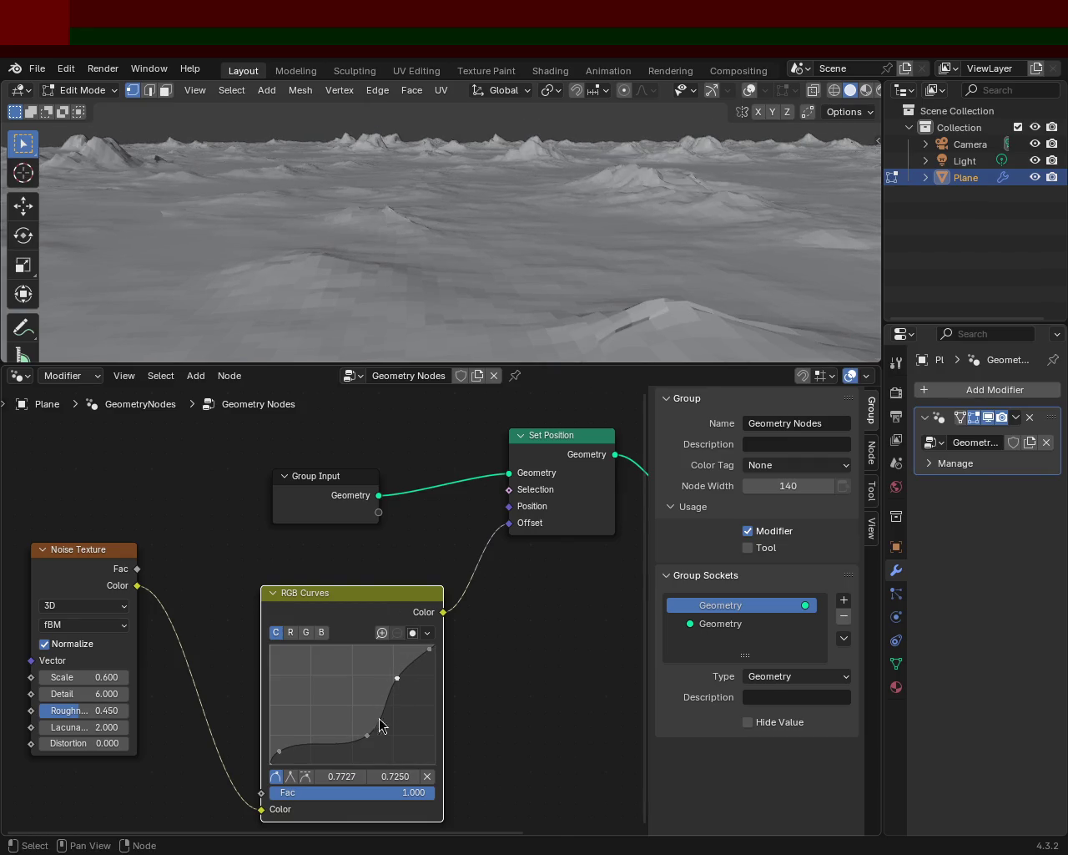
drag(367, 735, 350, 732)
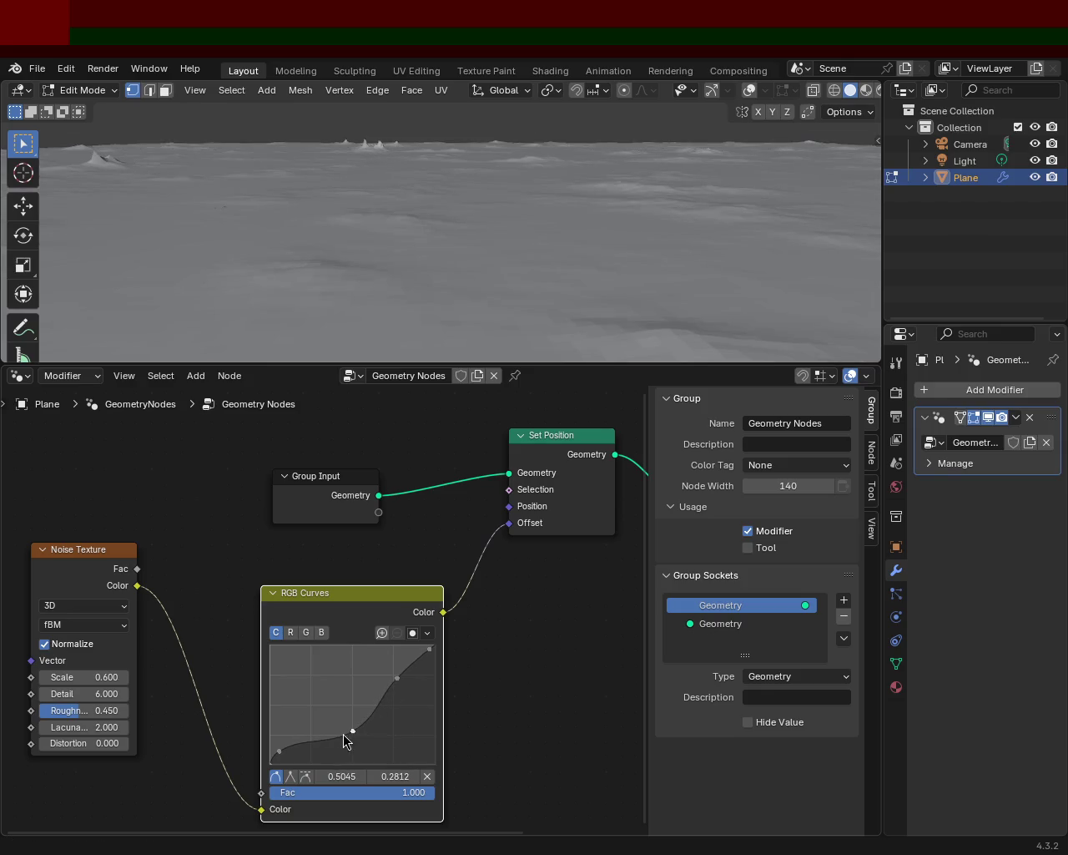
drag(399, 678, 384, 680)
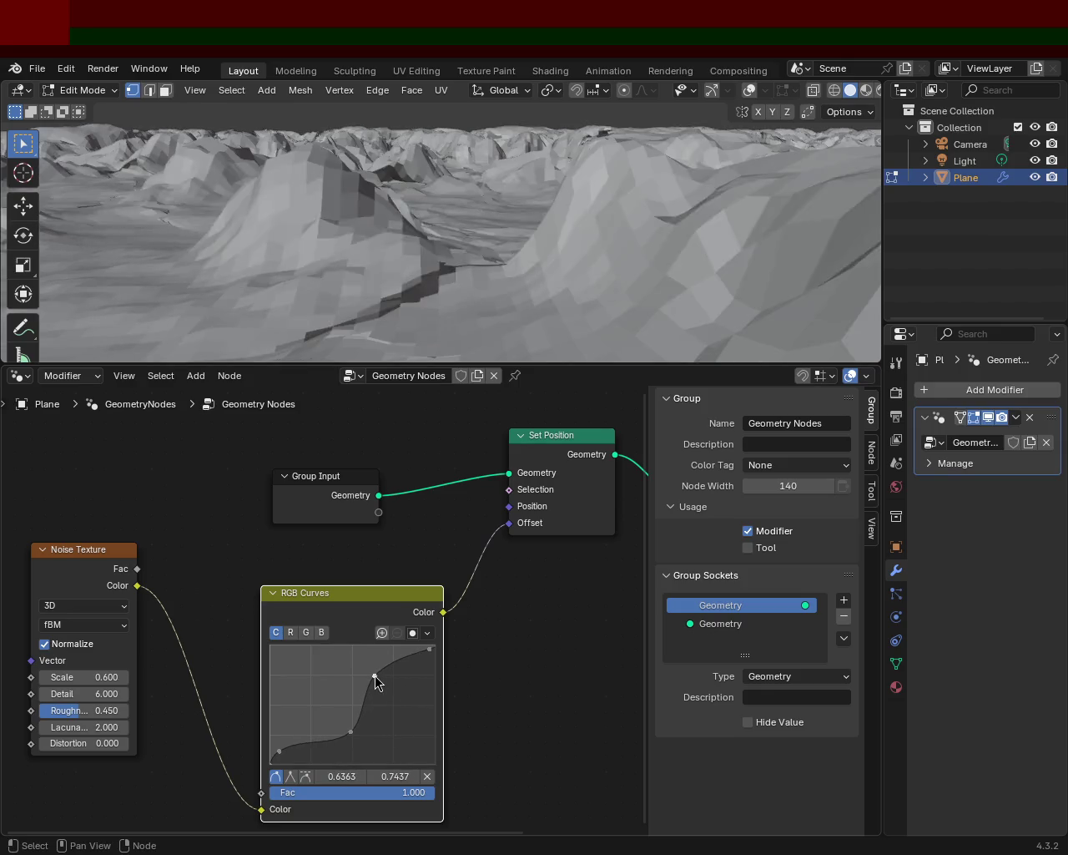
Adjust the upper curve point to about 0.723, 0.700 for a gentler S and rolling hills.
middle_drag(551, 284, 644, 243)
middle_drag(482, 231, 382, 222)
middle_drag(534, 169, 418, 224)
drag(372, 705, 372, 691)
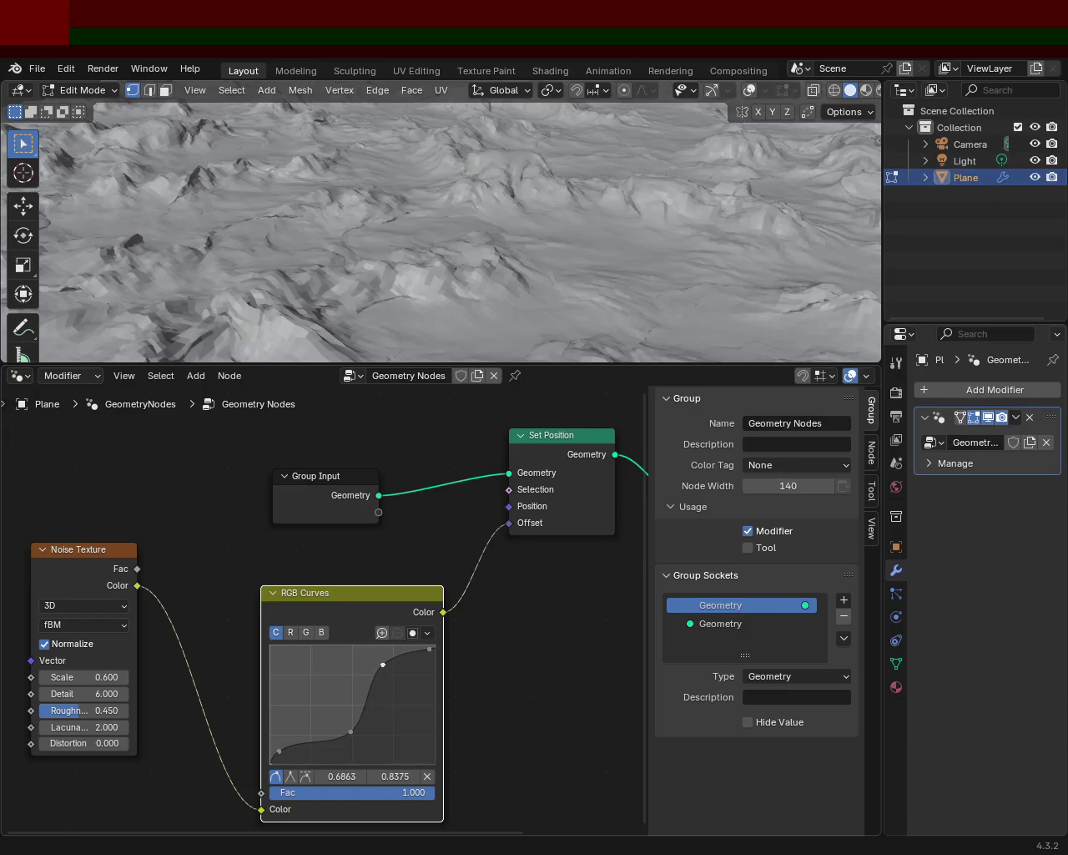
mouse_move(501, 195)
middle_down()
mouse_move(391, 182)
mouse_move(409, 250)
middle_up()
click(432, 652)
drag(393, 664, 389, 682)
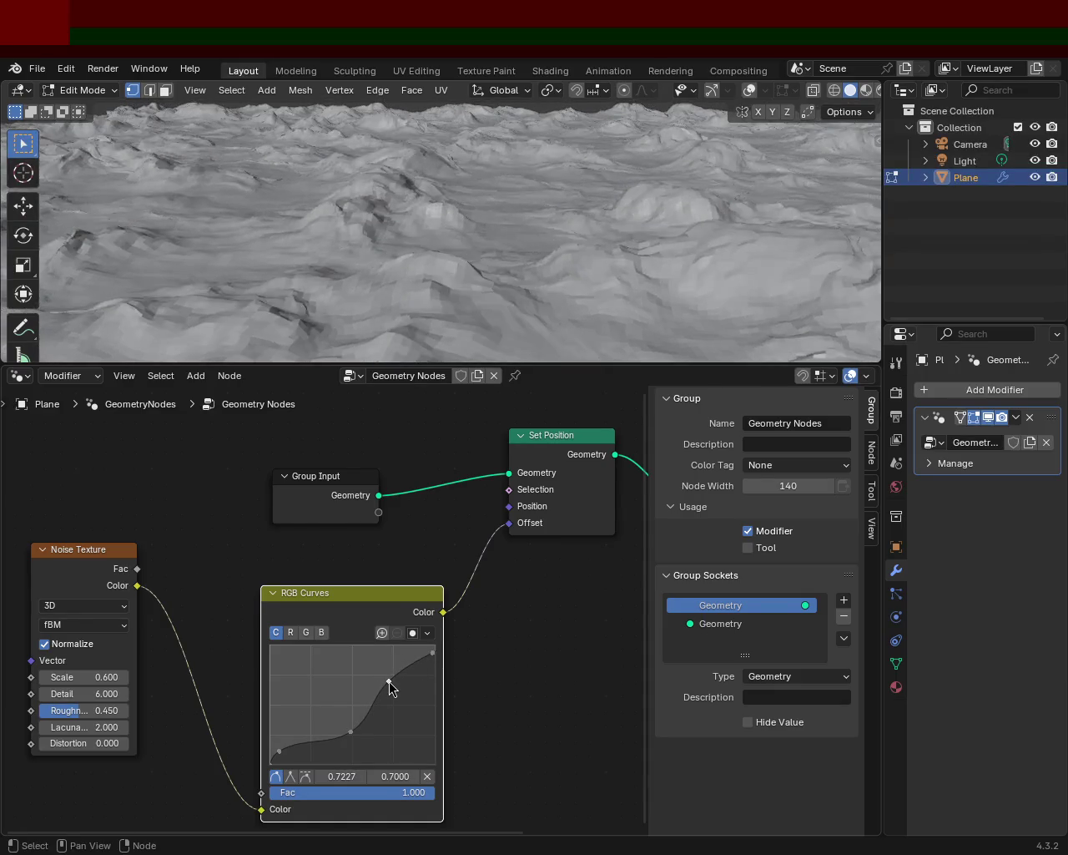
Nudge the upper point, raise the top end, and set the middle point near 0.468, 0.219.
middle_drag(477, 222, 268, 183)
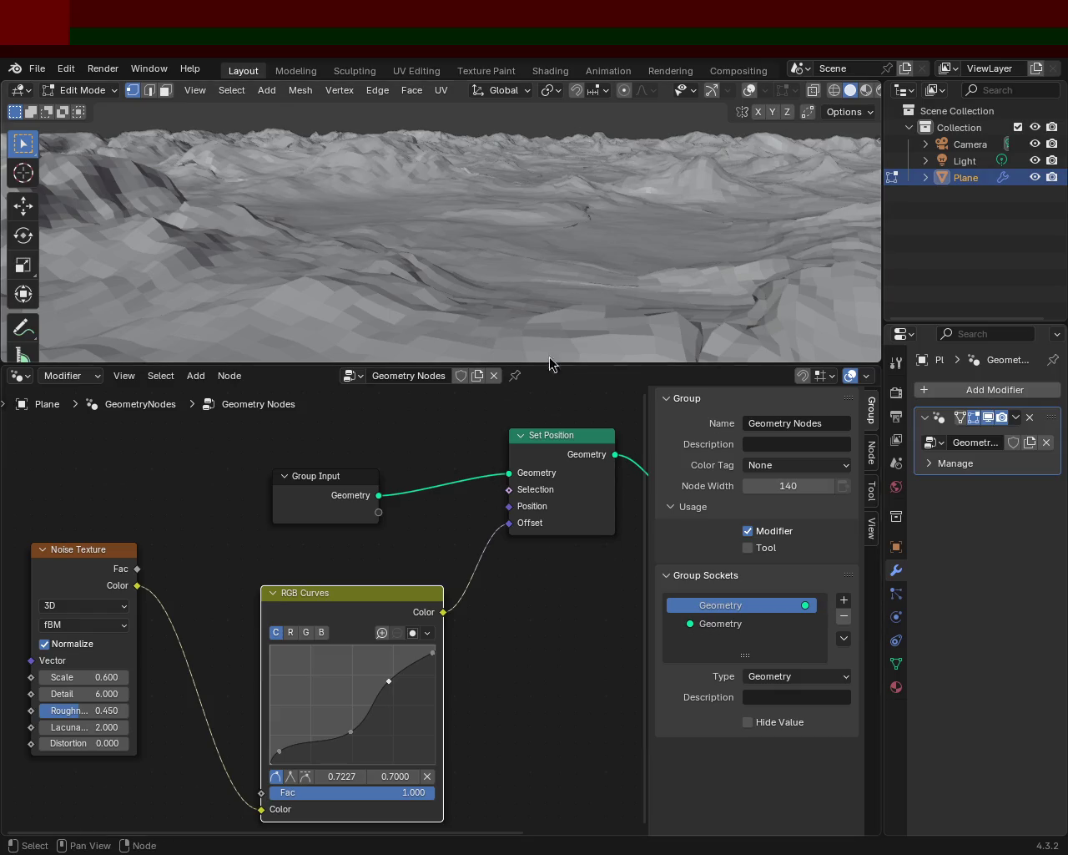
drag(391, 684, 382, 675)
mouse_move(501, 238)
middle_down()
mouse_move(535, 272)
mouse_move(703, 278)
mouse_move(698, 298)
middle_up()
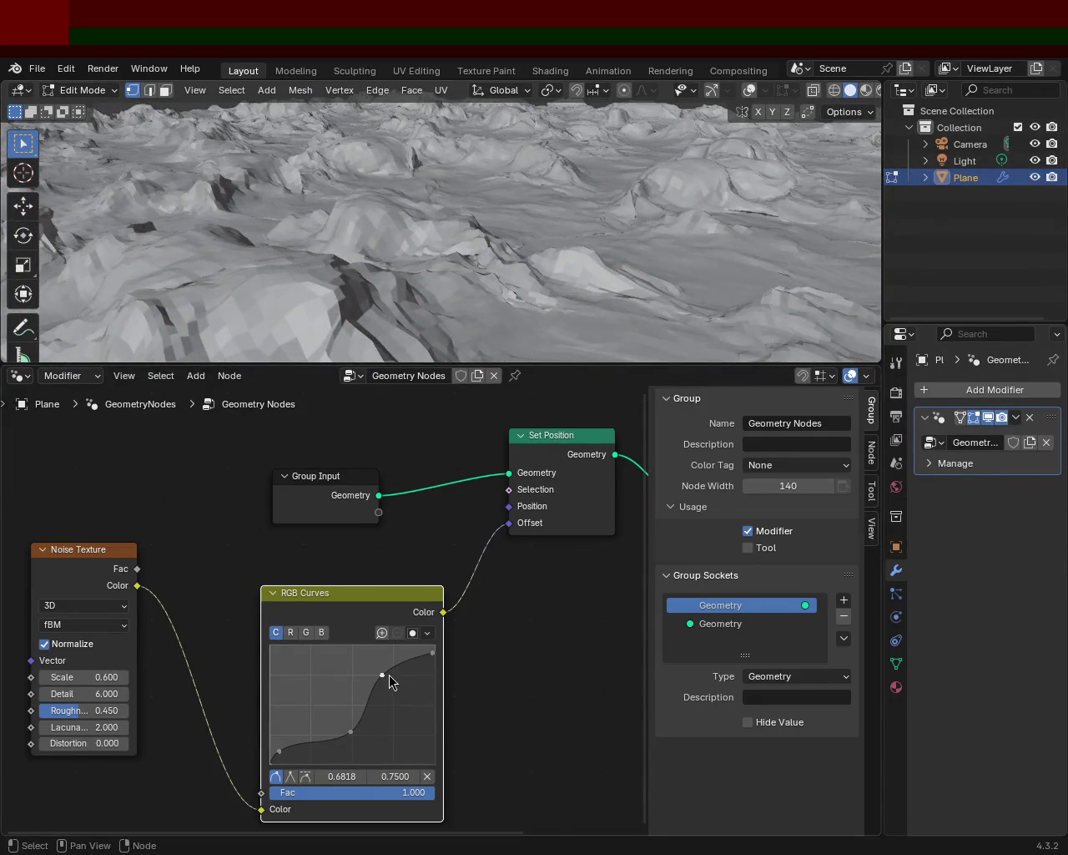
drag(389, 675, 409, 666)
mouse_move(606, 300)
middle_down()
mouse_move(558, 271)
mouse_move(582, 267)
middle_up()
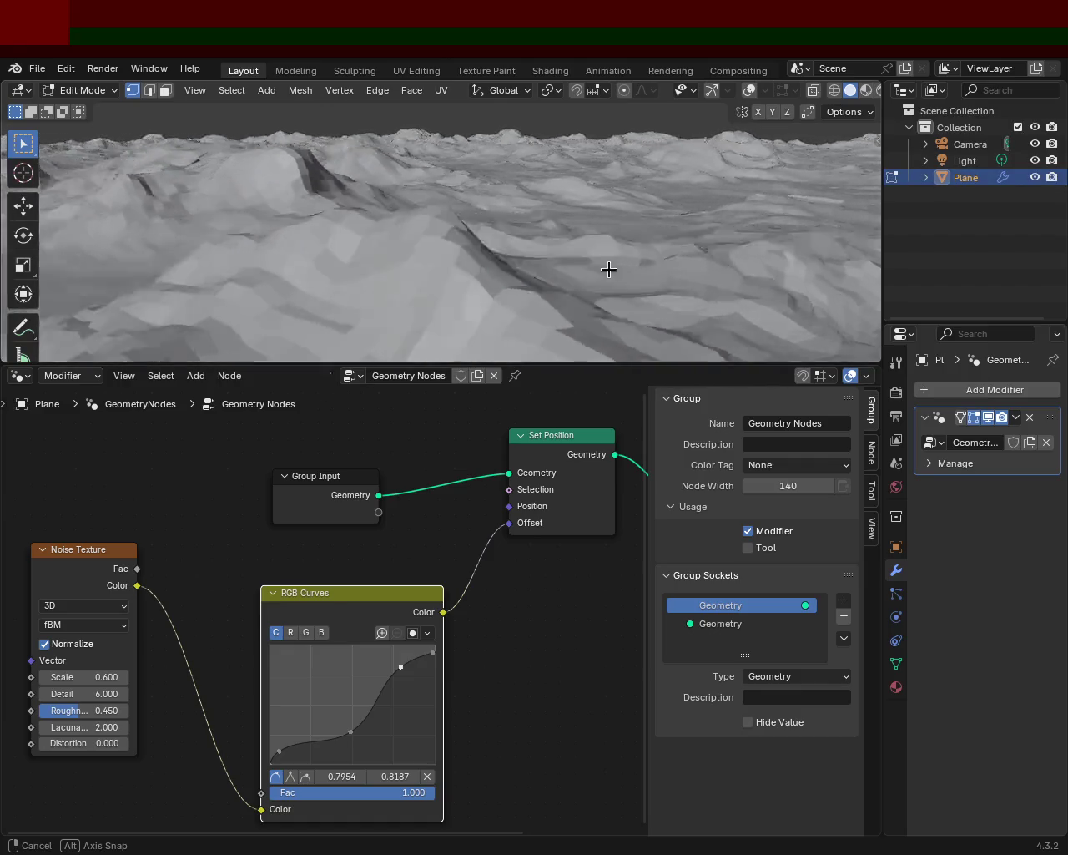
middle_drag(660, 273, 689, 268)
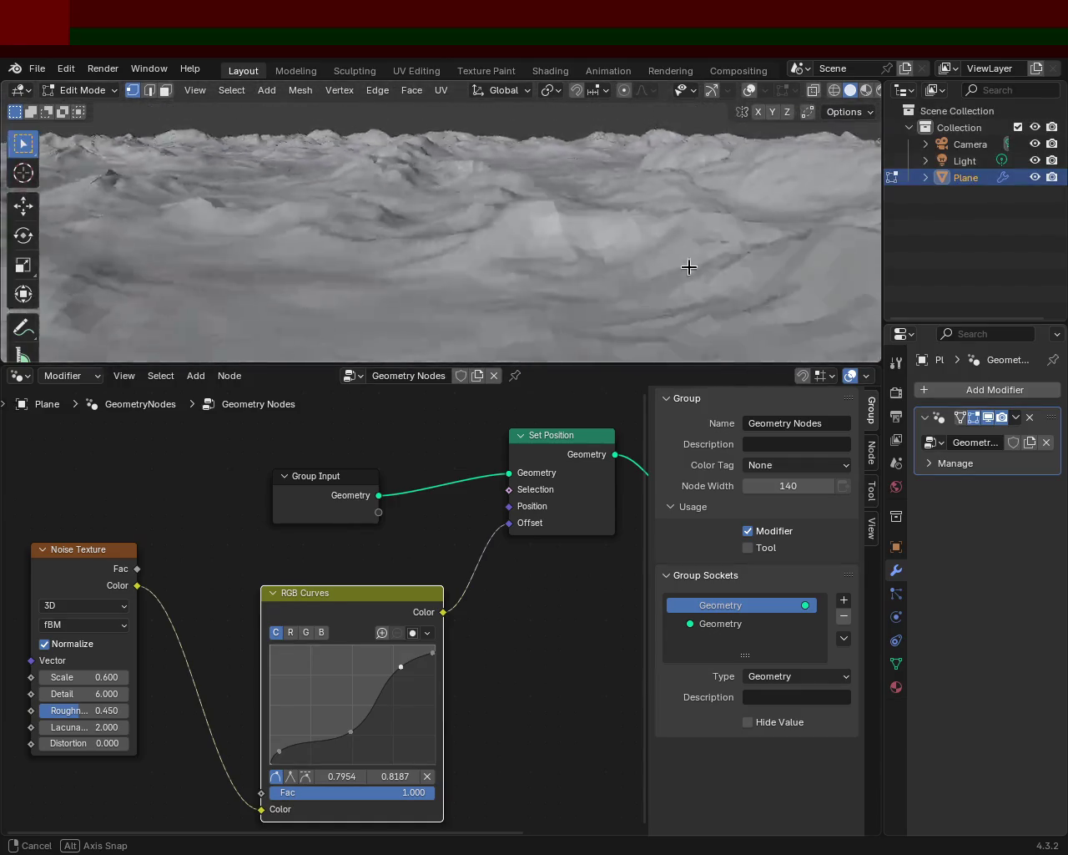
middle_drag(774, 267, 765, 279)
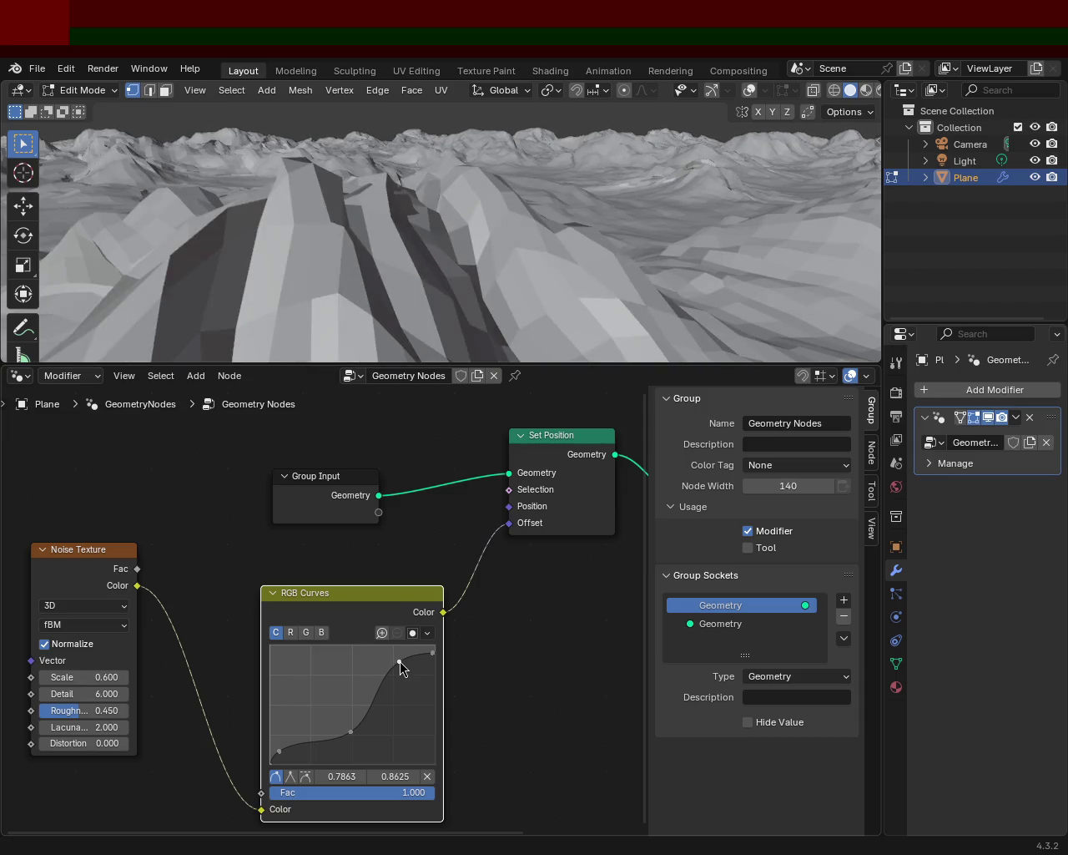
mouse_move(473, 298)
middle_down()
mouse_move(360, 169)
mouse_move(125, 167)
middle_up()
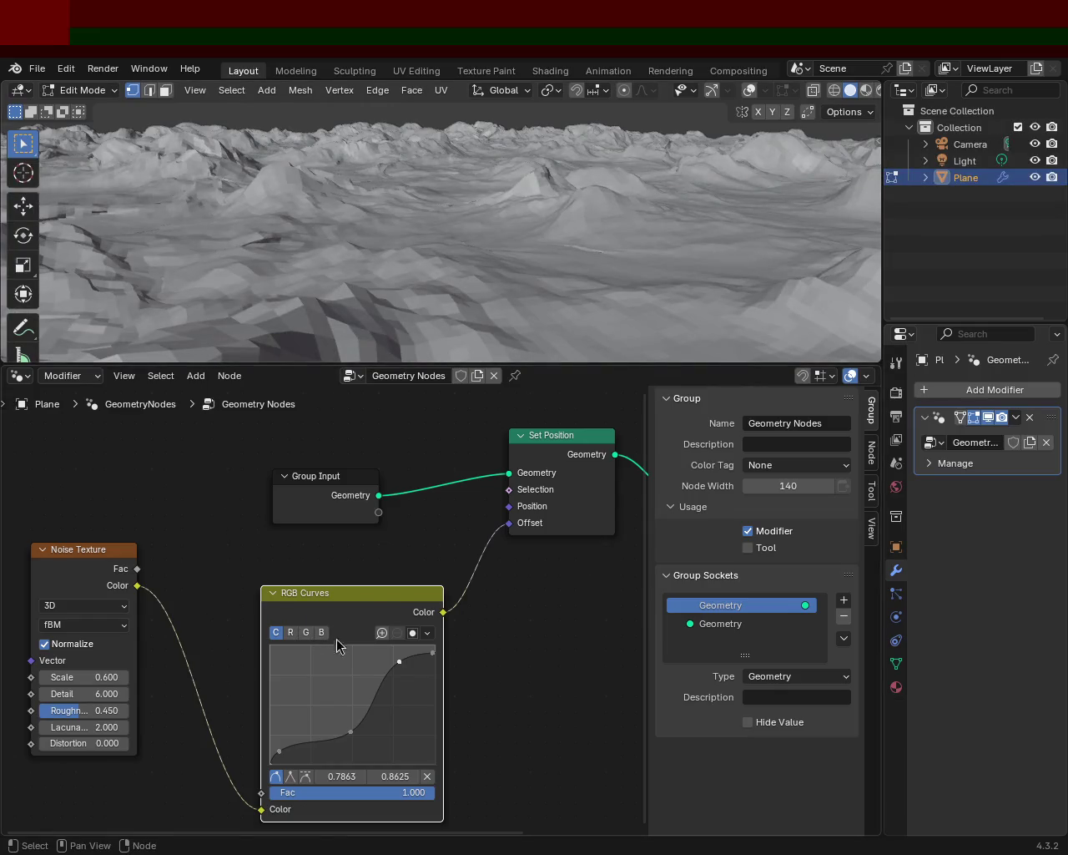
drag(432, 652, 413, 660)
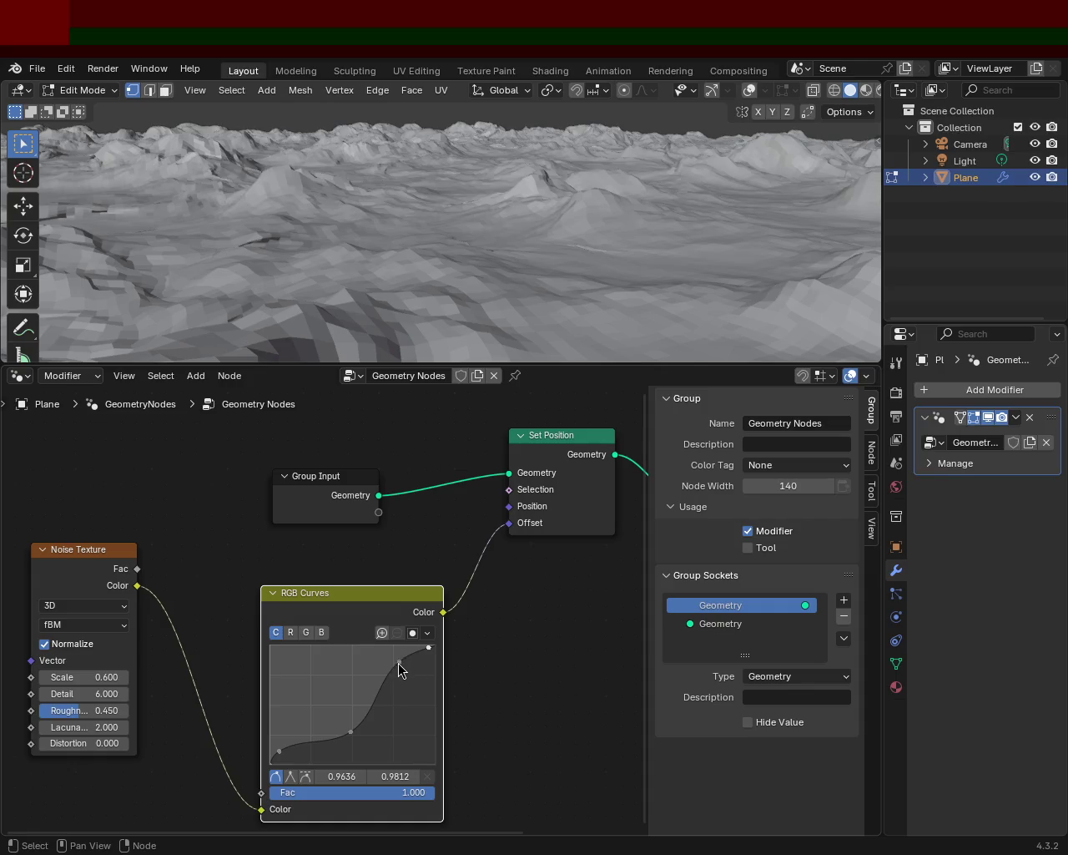
drag(353, 732, 357, 734)
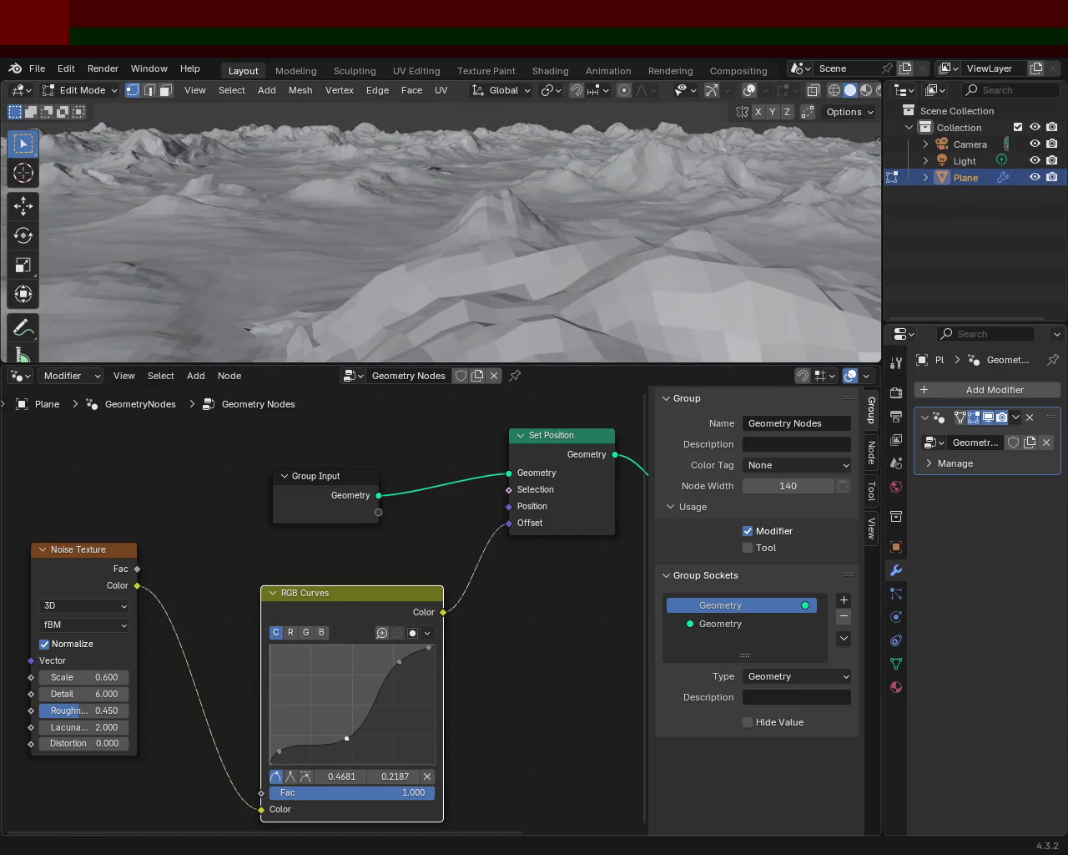
Set the middle RGB Curves point to about 0.345, 0.281, then inspect the terrain.
mouse_move(346, 741)
mouse_down()
mouse_move(323, 733)
mouse_move(345, 732)
mouse_up()
mouse_move(345, 732)
mouse_down()
mouse_move(363, 739)
mouse_move(348, 741)
mouse_up()
mouse_move(435, 313)
middle_down()
mouse_move(620, 175)
mouse_move(644, 175)
mouse_move(617, 173)
middle_up()
mouse_move(507, 269)
middle_down()
mouse_move(515, 212)
mouse_move(572, 200)
mouse_move(512, 194)
middle_up()
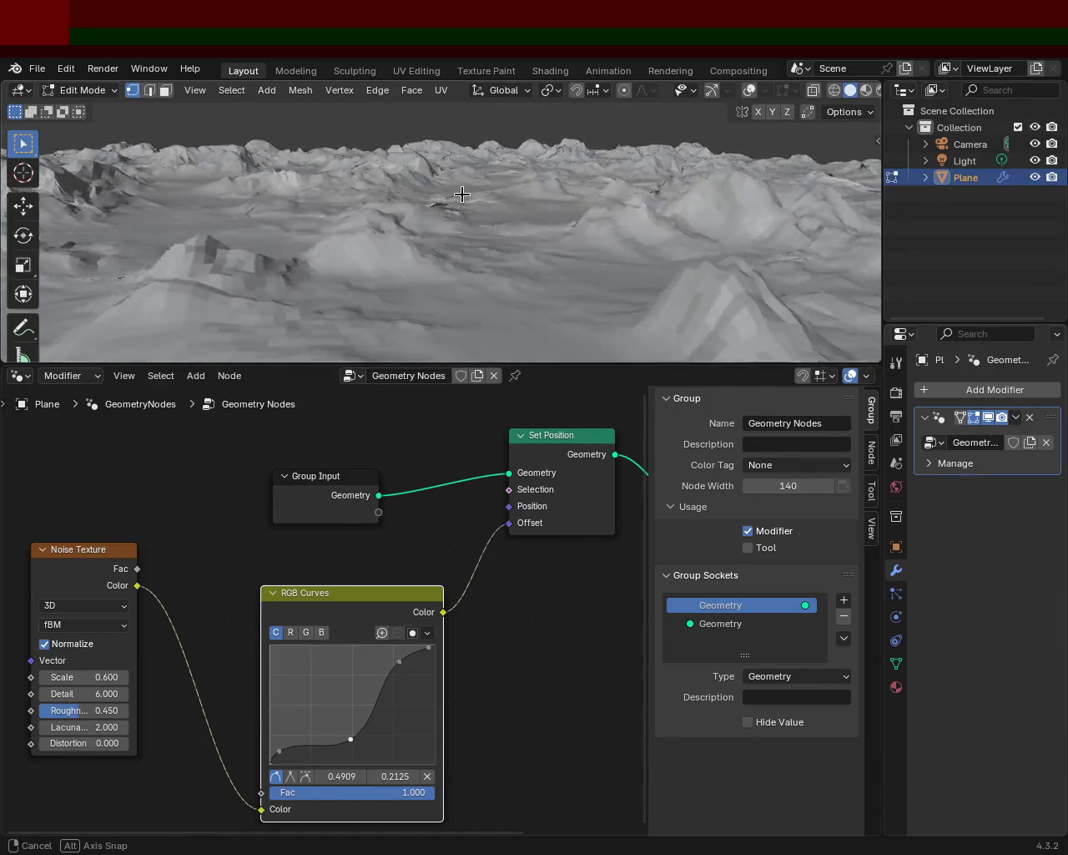
mouse_move(422, 284)
middle_down()
mouse_move(434, 258)
mouse_move(453, 322)
mouse_move(415, 263)
mouse_move(352, 231)
mouse_move(386, 215)
middle_up()
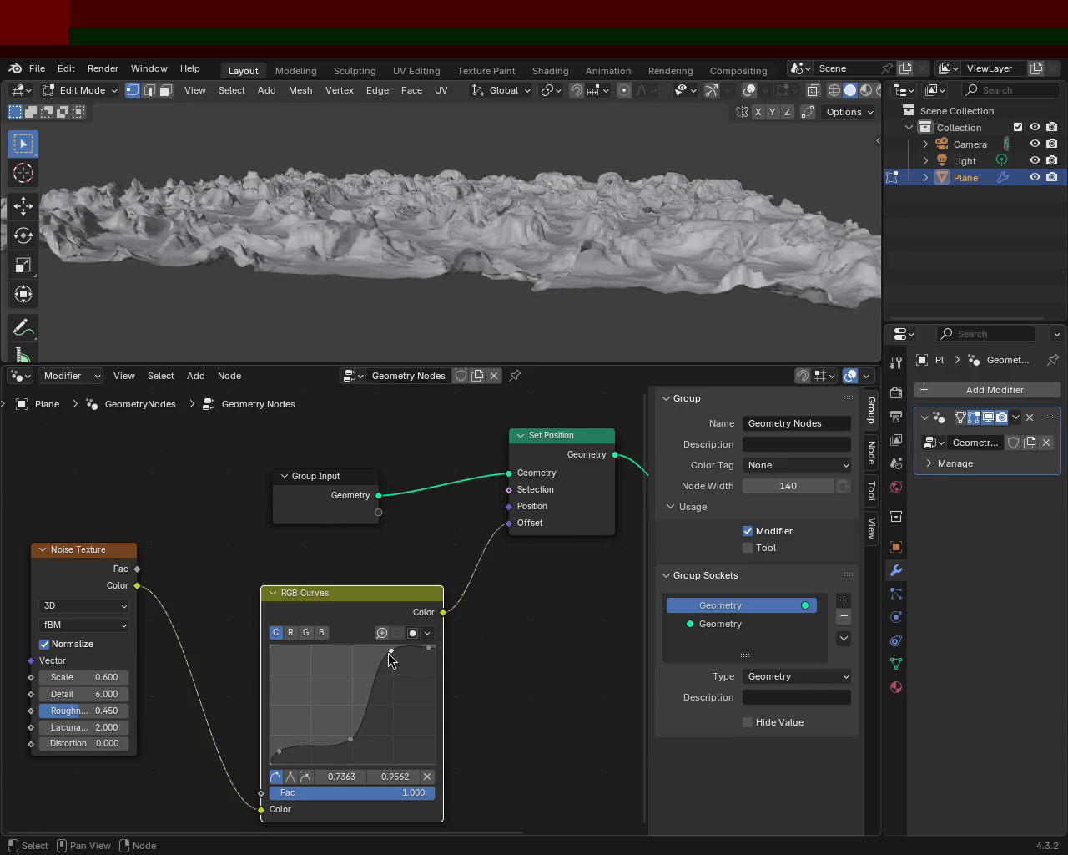
mouse_move(521, 250)
middle_down()
mouse_move(512, 208)
mouse_move(523, 162)
mouse_move(560, 179)
middle_up()
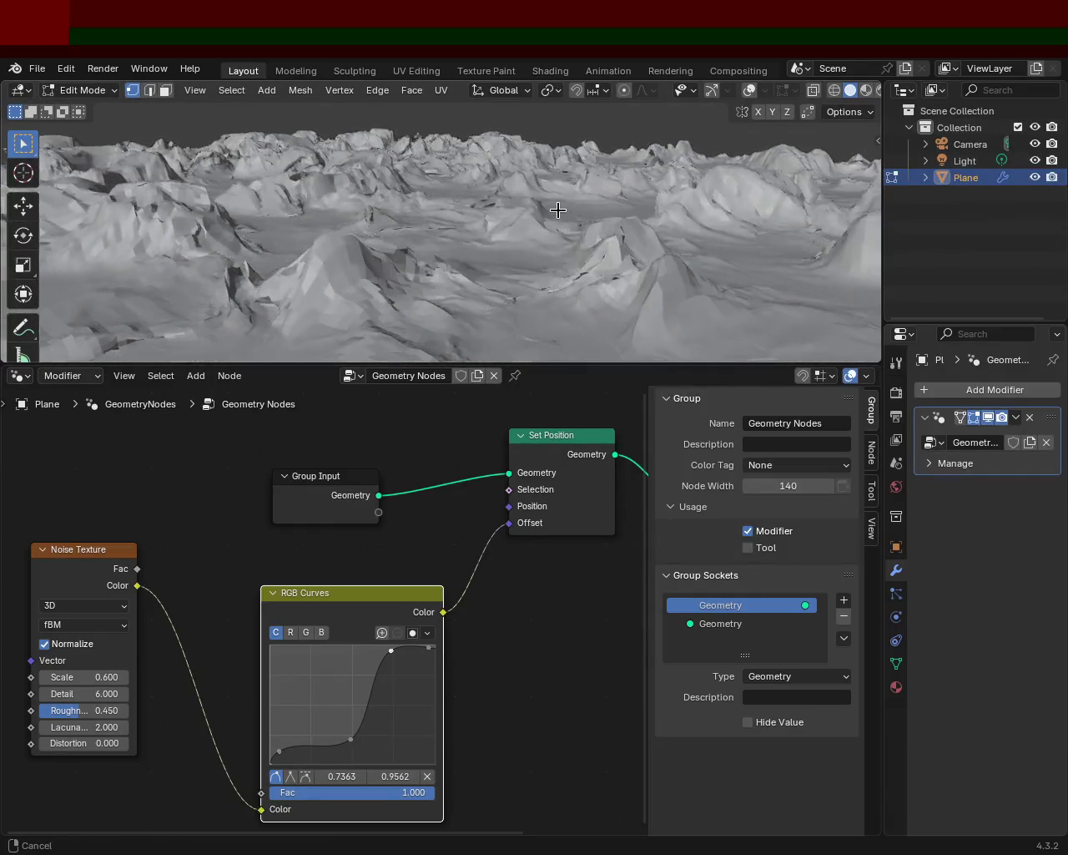
mouse_move(556, 190)
middle_down()
mouse_move(476, 217)
mouse_move(181, 210)
mouse_move(375, 201)
mouse_move(353, 198)
mouse_move(342, 222)
mouse_move(412, 214)
mouse_move(474, 189)
mouse_move(410, 174)
mouse_move(576, 193)
mouse_move(407, 164)
mouse_move(599, 186)
mouse_move(358, 172)
mouse_move(654, 304)
mouse_move(720, 220)
mouse_move(520, 179)
mouse_move(666, 172)
middle_up()
Lower the upper curve point to tame the peaks and shift the lower point right.
drag(393, 666, 393, 670)
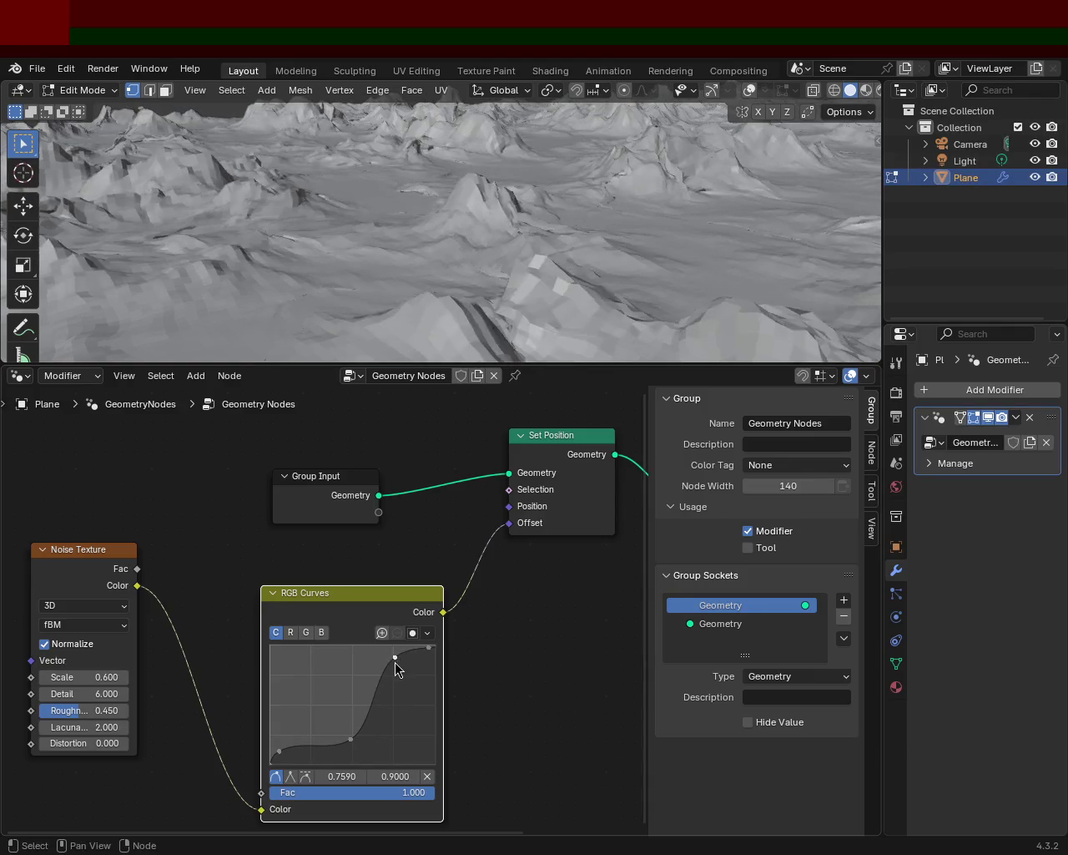
mouse_move(468, 251)
middle_down()
mouse_move(491, 221)
mouse_move(398, 197)
middle_up()
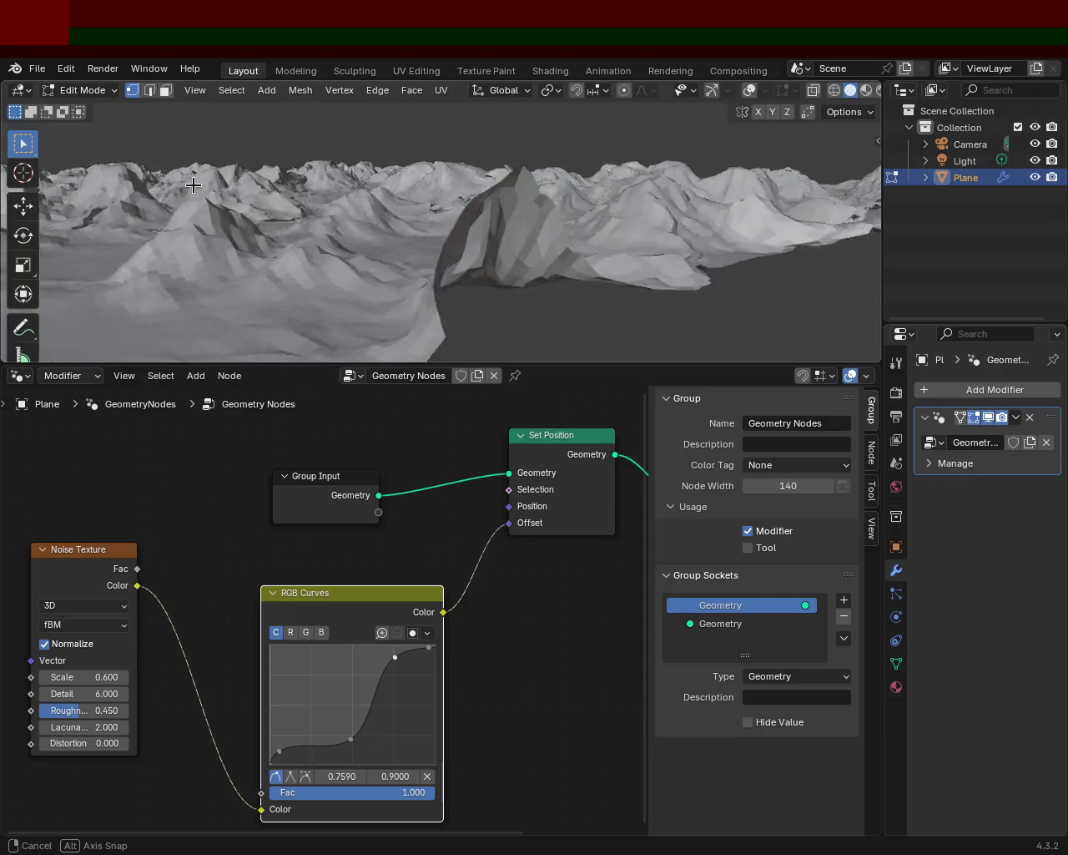
mouse_move(351, 741)
mouse_down()
mouse_move(365, 741)
mouse_move(326, 732)
mouse_up()
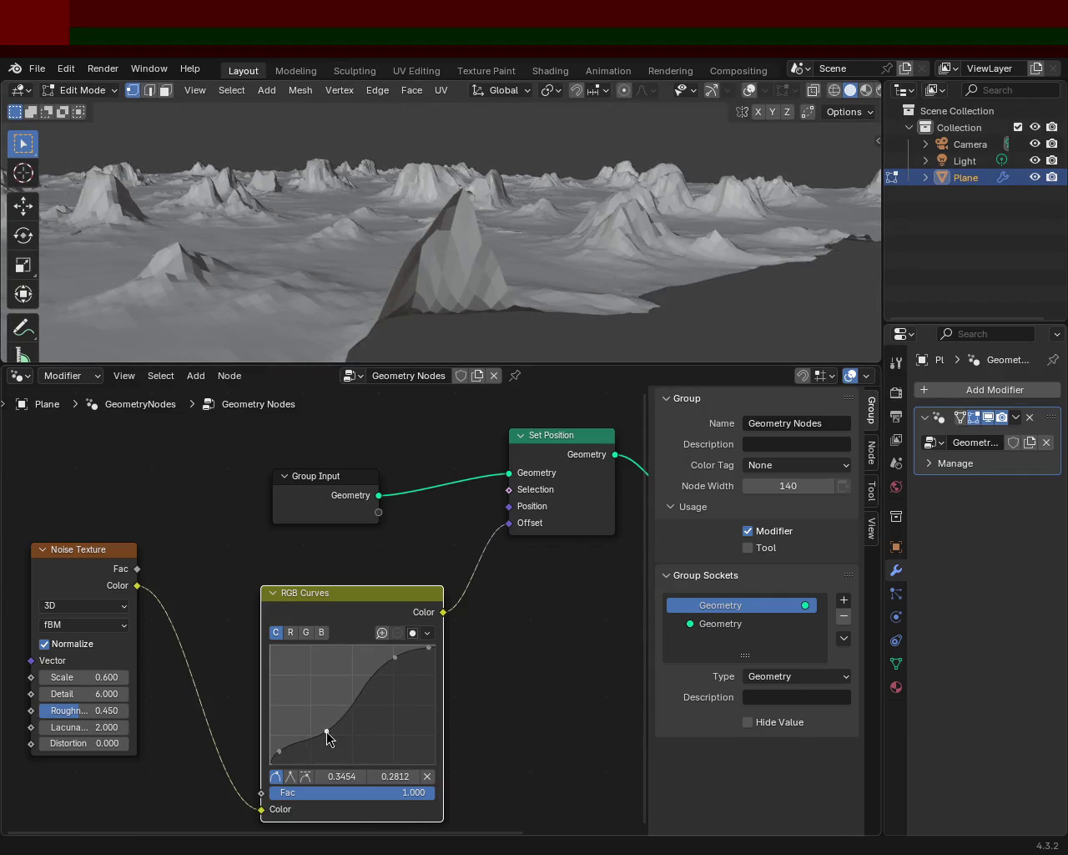
Place the lowest curve point near 0.059, 0.256, forming a flat shelf of dense ridges.
mouse_move(448, 227)
middle_down()
mouse_move(450, 201)
mouse_move(787, 186)
mouse_move(663, 197)
mouse_move(568, 181)
mouse_move(498, 189)
mouse_move(406, 222)
mouse_move(215, 188)
mouse_move(250, 196)
middle_up()
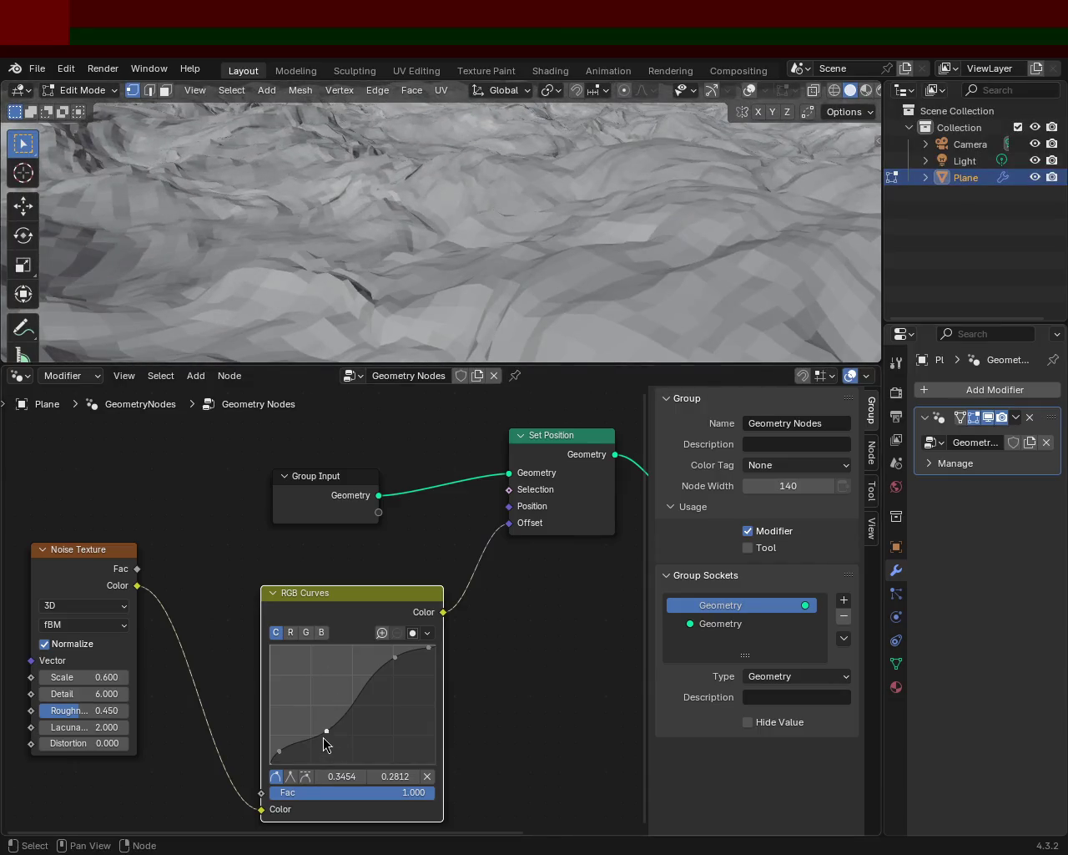
mouse_move(479, 231)
ctrl+middle_down()
mouse_move(406, 231)
mouse_move(547, 173)
mouse_move(532, 175)
mouse_move(472, 308)
ctrl+middle_up()
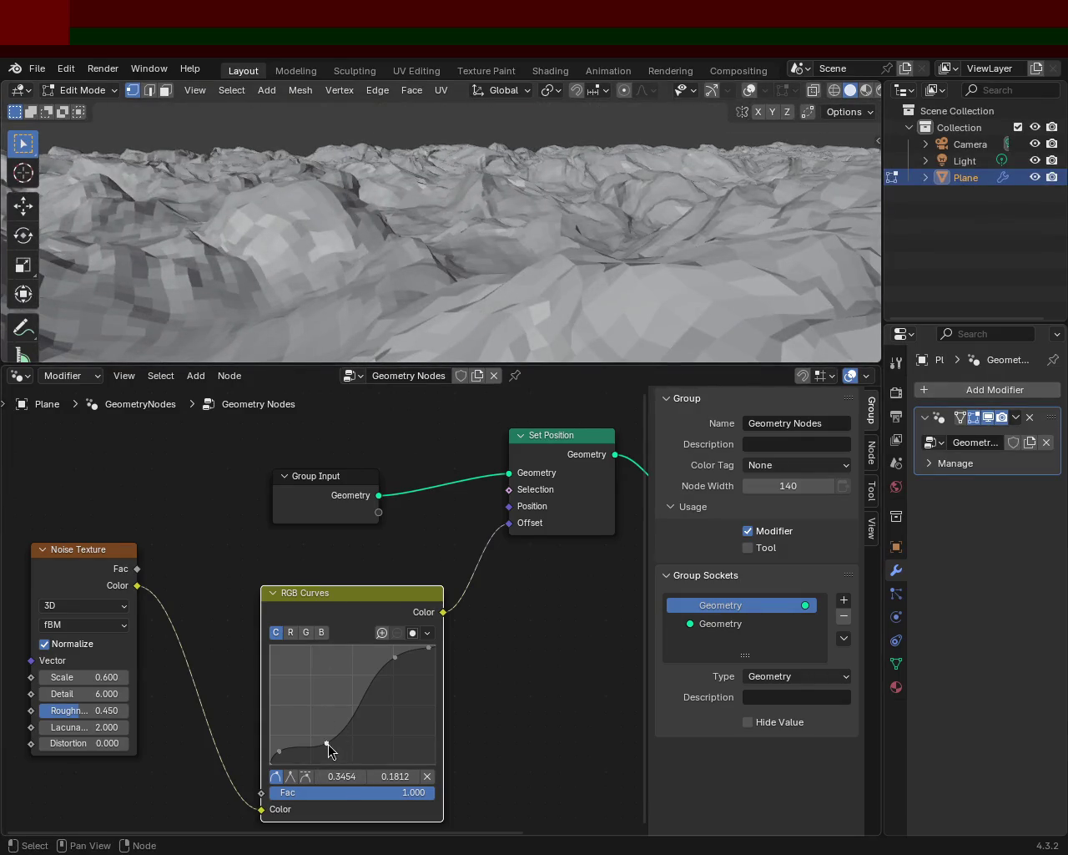
drag(327, 738, 320, 721)
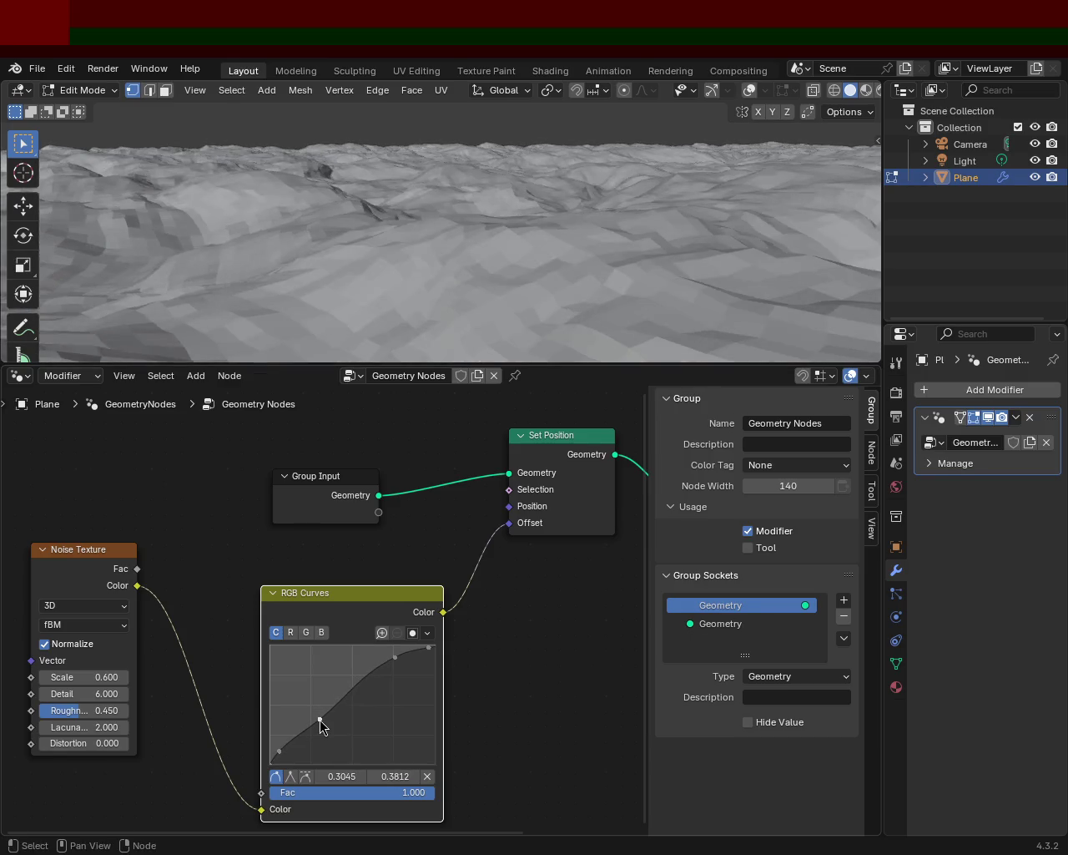
mouse_move(596, 255)
middle_down()
mouse_move(418, 258)
mouse_move(351, 289)
mouse_move(309, 243)
mouse_move(370, 248)
middle_up()
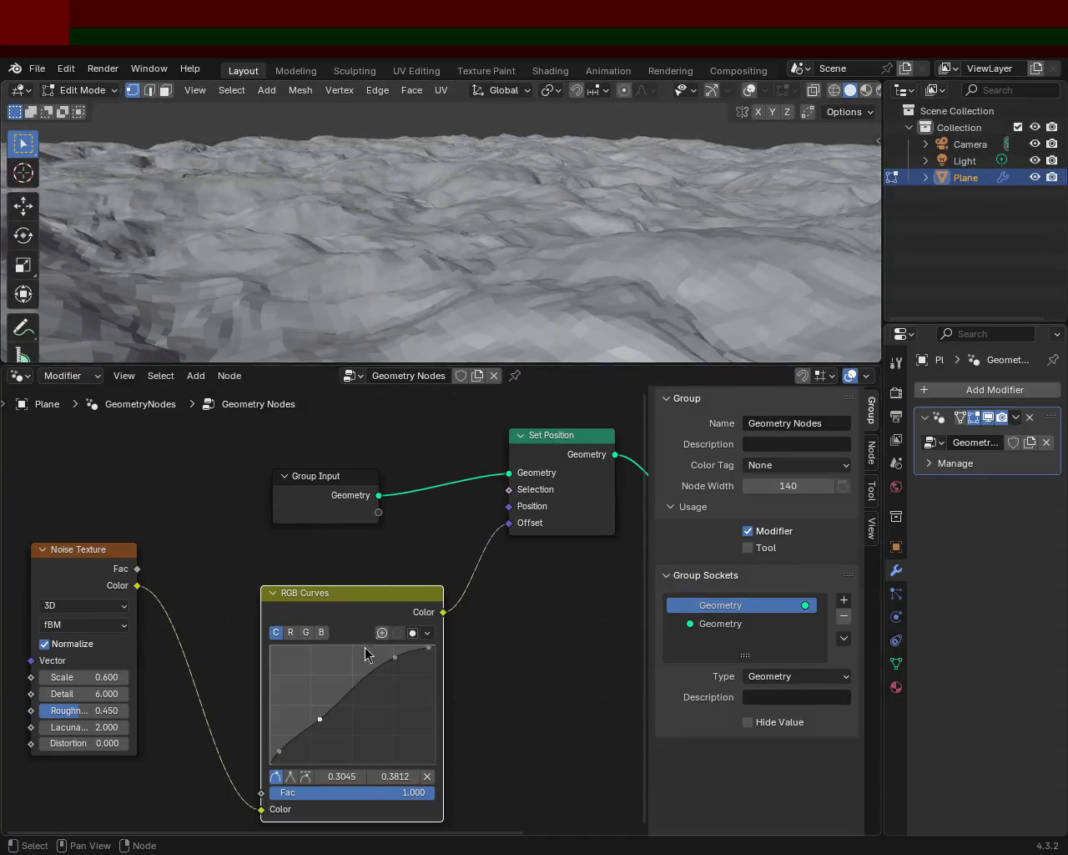
mouse_move(323, 723)
mouse_down()
mouse_move(331, 737)
mouse_move(326, 725)
mouse_up()
mouse_move(584, 242)
middle_down()
mouse_move(607, 230)
mouse_move(672, 245)
mouse_move(642, 227)
mouse_move(543, 242)
mouse_move(360, 238)
mouse_move(303, 265)
mouse_move(353, 241)
mouse_move(666, 250)
mouse_move(621, 353)
middle_up()
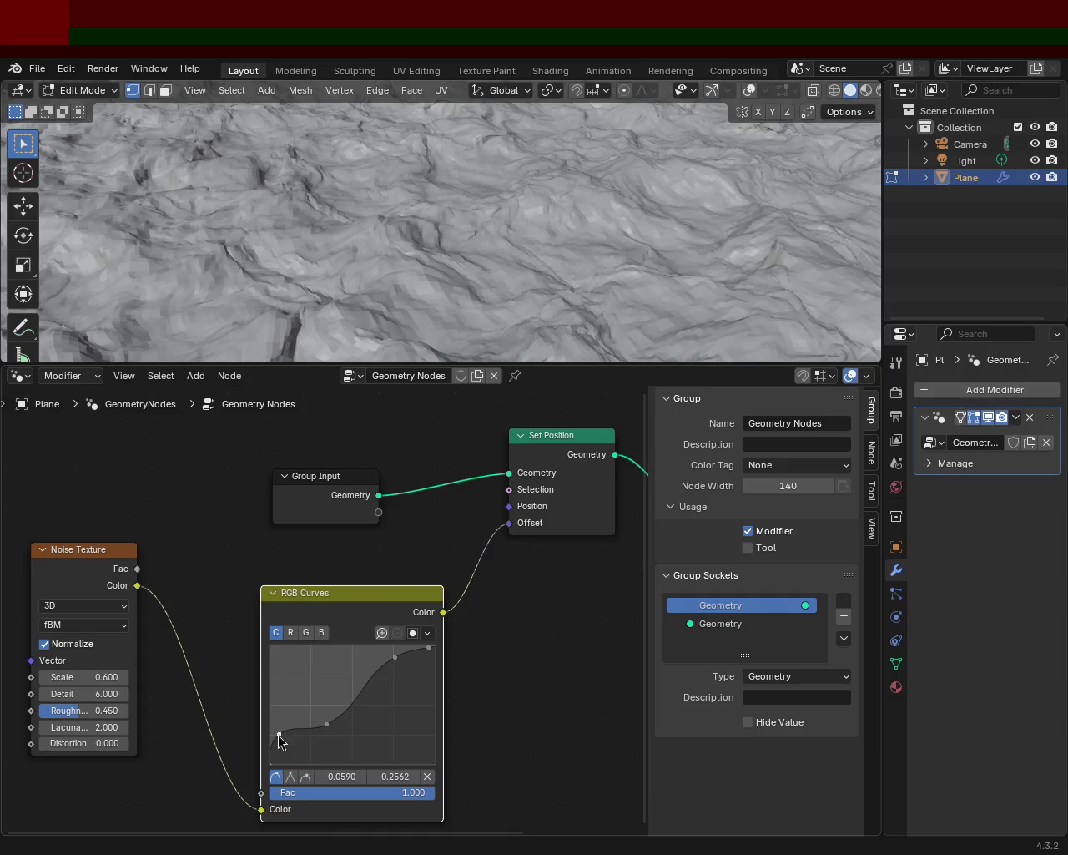
Nudge the lowest curve point down-right to about 0.1045, 0.2250, adding a small dip.
mouse_move(613, 184)
middle_down()
mouse_move(425, 133)
mouse_move(406, 158)
mouse_move(451, 217)
mouse_move(654, 125)
mouse_move(546, 203)
mouse_move(711, 158)
mouse_move(563, 172)
mouse_move(468, 333)
middle_up()
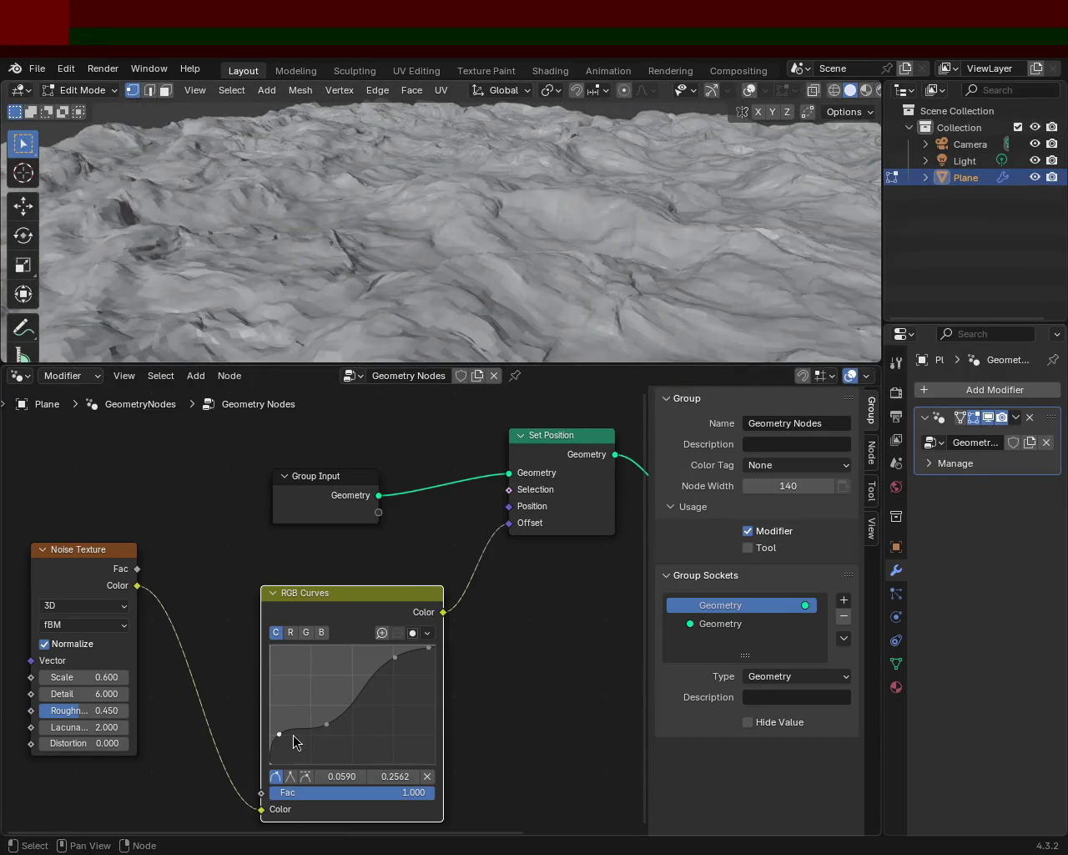
mouse_move(279, 736)
mouse_down()
mouse_move(284, 756)
mouse_move(318, 759)
mouse_move(322, 741)
mouse_move(286, 745)
mouse_up()
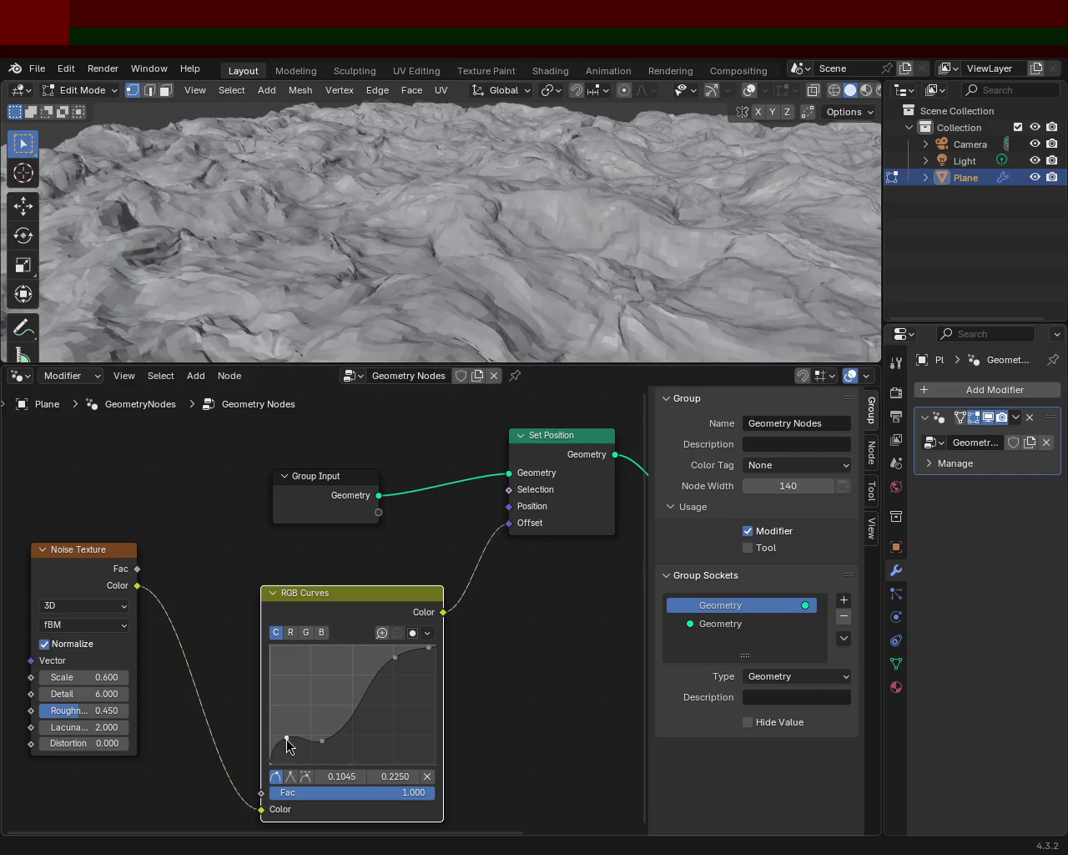
mouse_move(534, 217)
middle_down()
mouse_move(586, 113)
mouse_move(335, 164)
mouse_move(492, 125)
middle_up()
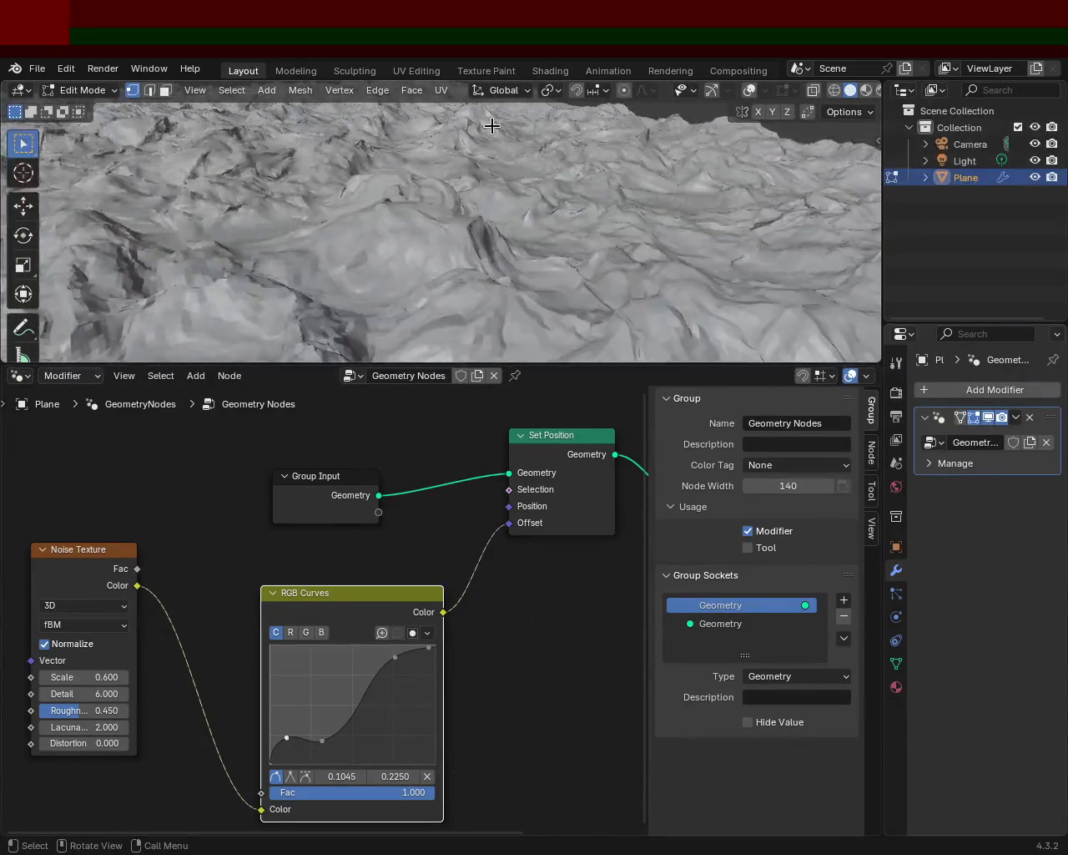
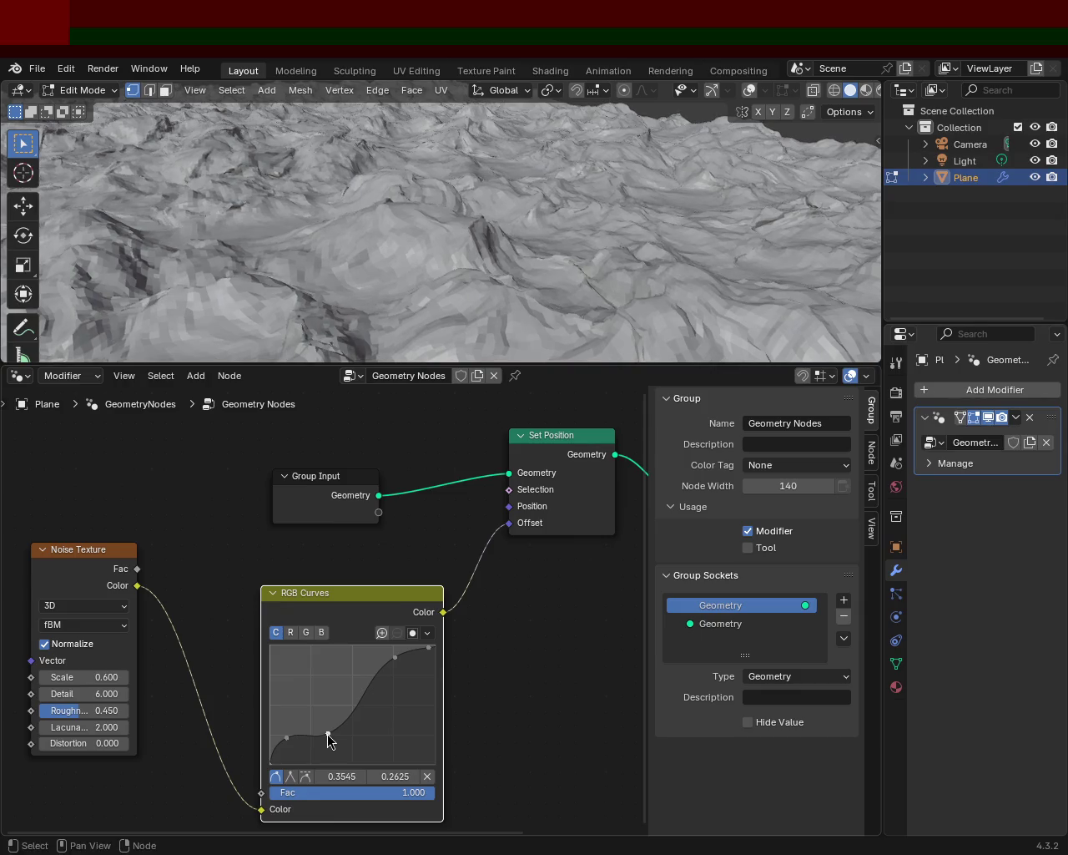
Drag the RGB Curves control points into a steeper S-curve so the terrain peaks rise sharply.
drag(327, 735, 326, 719)
middle_drag(479, 210, 376, 190)
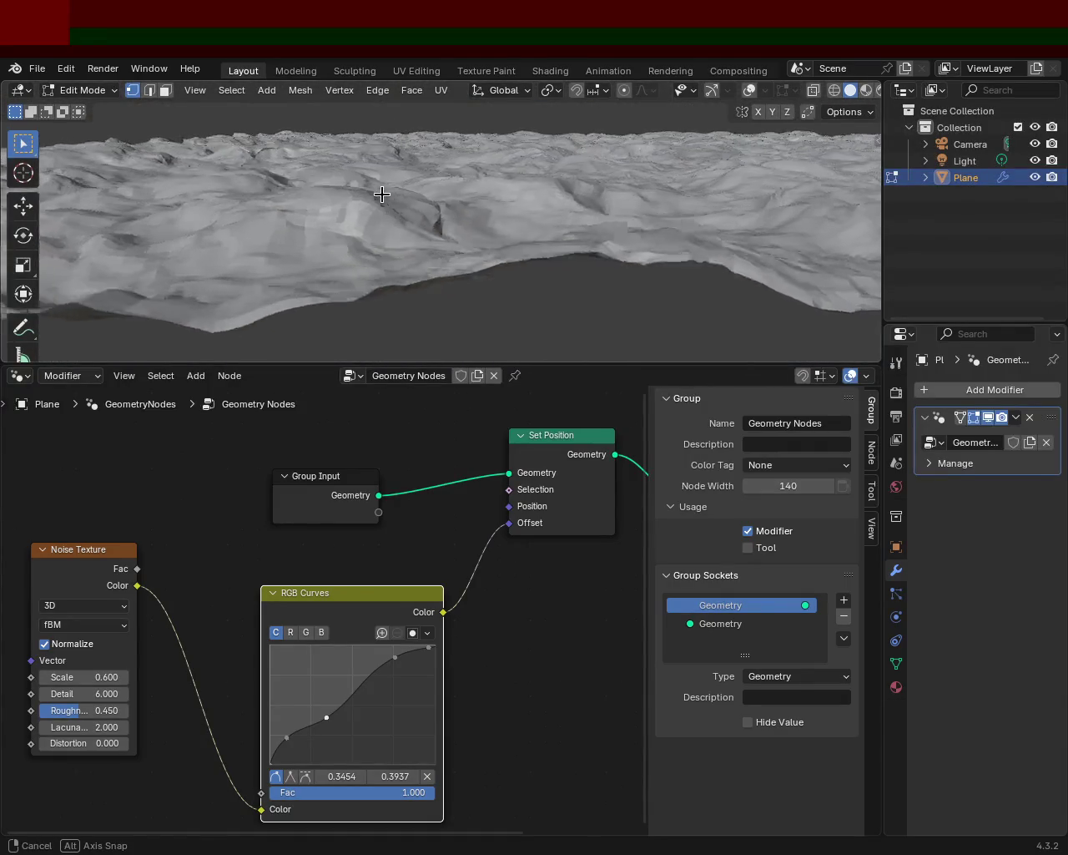
middle_drag(377, 190, 422, 206)
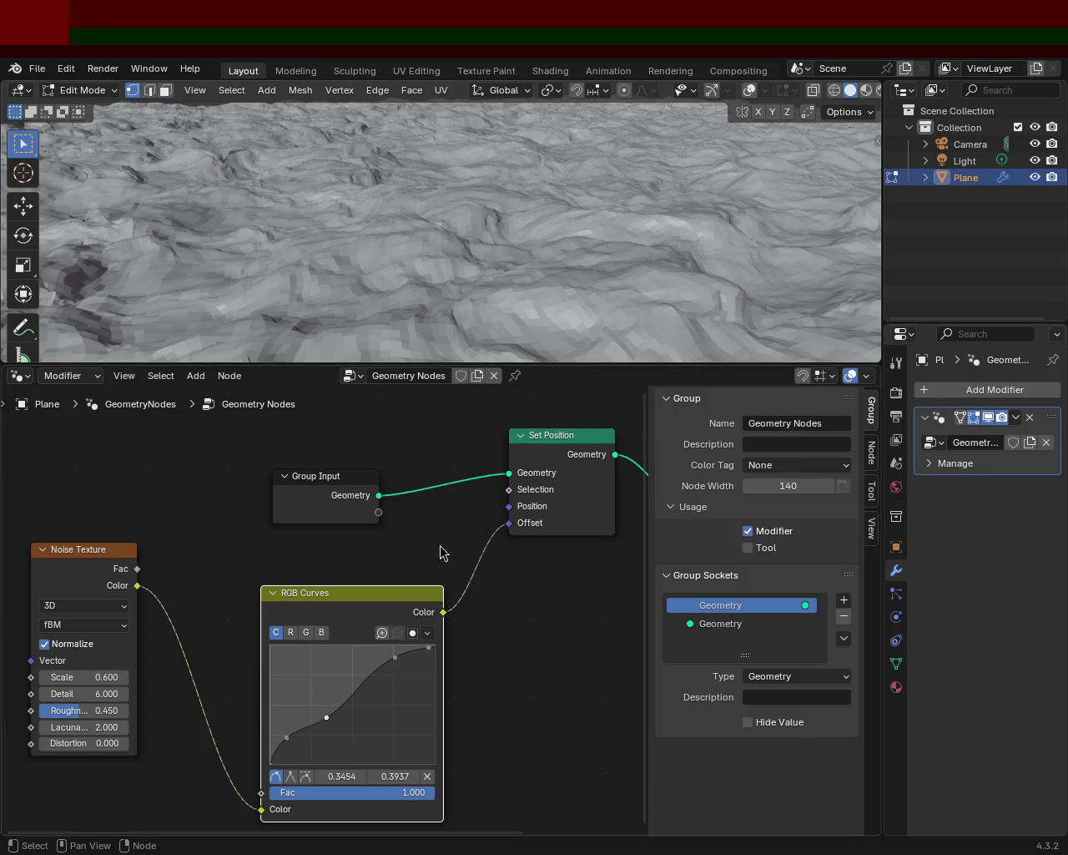
drag(330, 720, 352, 726)
mouse_move(434, 242)
middle_down()
mouse_move(466, 250)
mouse_move(456, 229)
mouse_move(491, 231)
middle_up()
drag(361, 732, 354, 722)
mouse_move(570, 333)
middle_down()
mouse_move(538, 247)
mouse_move(620, 258)
mouse_move(754, 232)
mouse_move(822, 237)
middle_up()
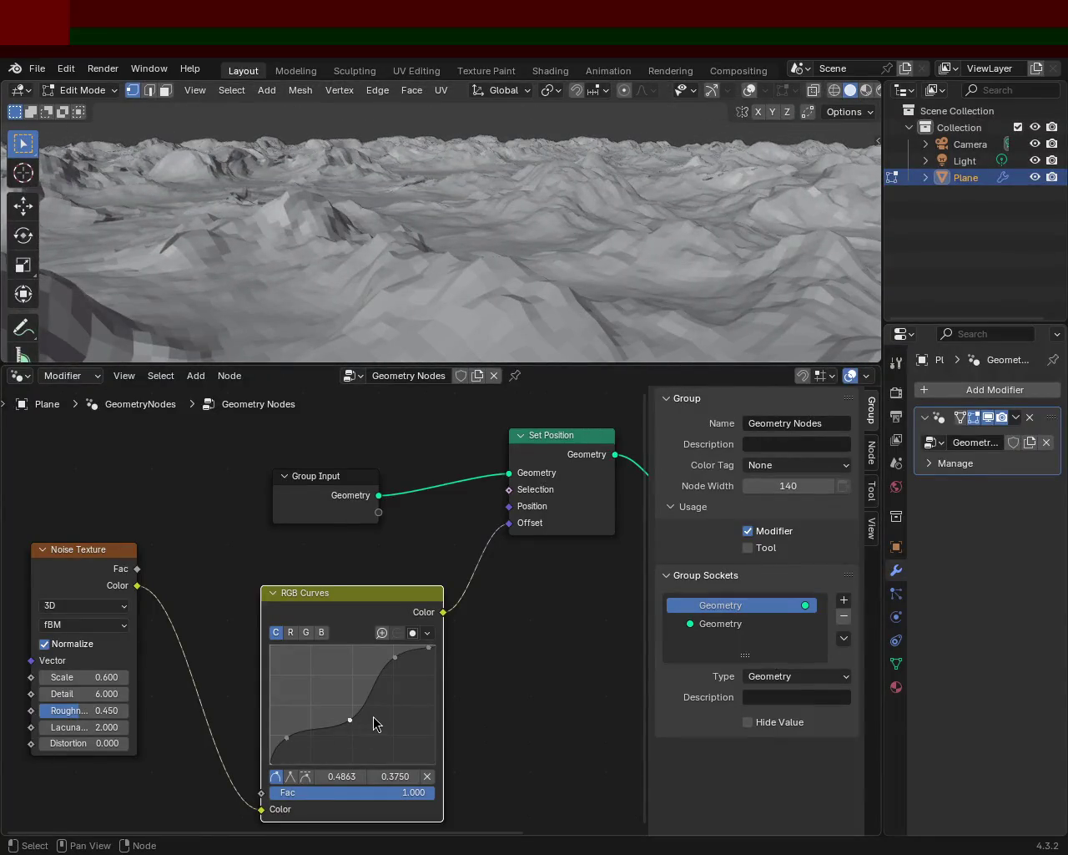
mouse_move(338, 723)
mouse_down()
mouse_move(328, 726)
mouse_move(351, 739)
mouse_move(338, 727)
mouse_up()
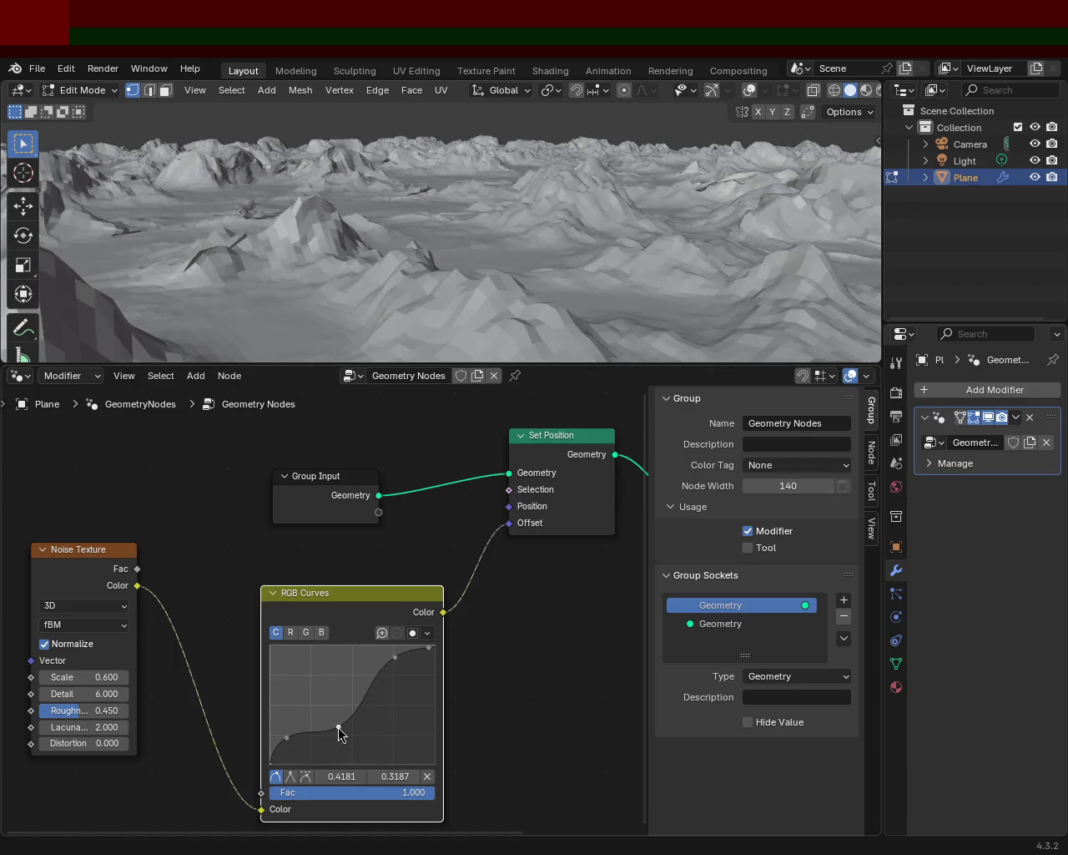
mouse_move(470, 238)
middle_down()
mouse_move(635, 245)
mouse_move(324, 740)
middle_up()
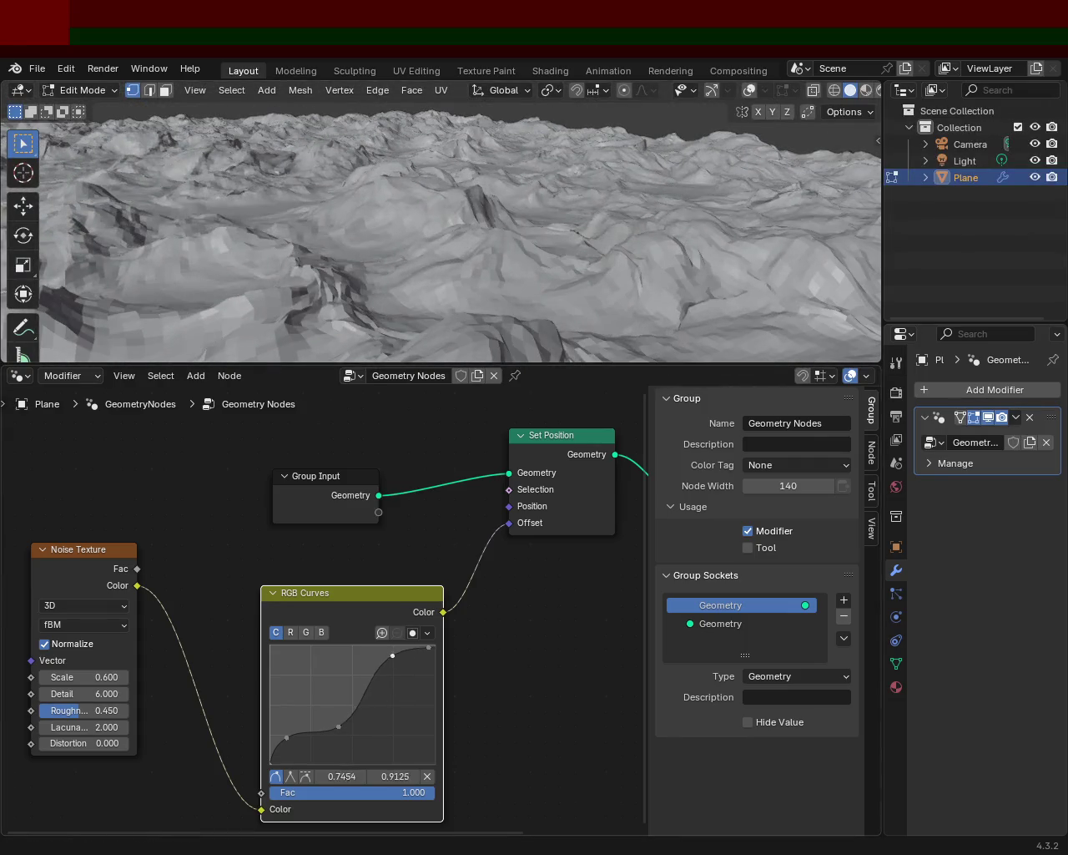
drag(395, 656, 368, 687)
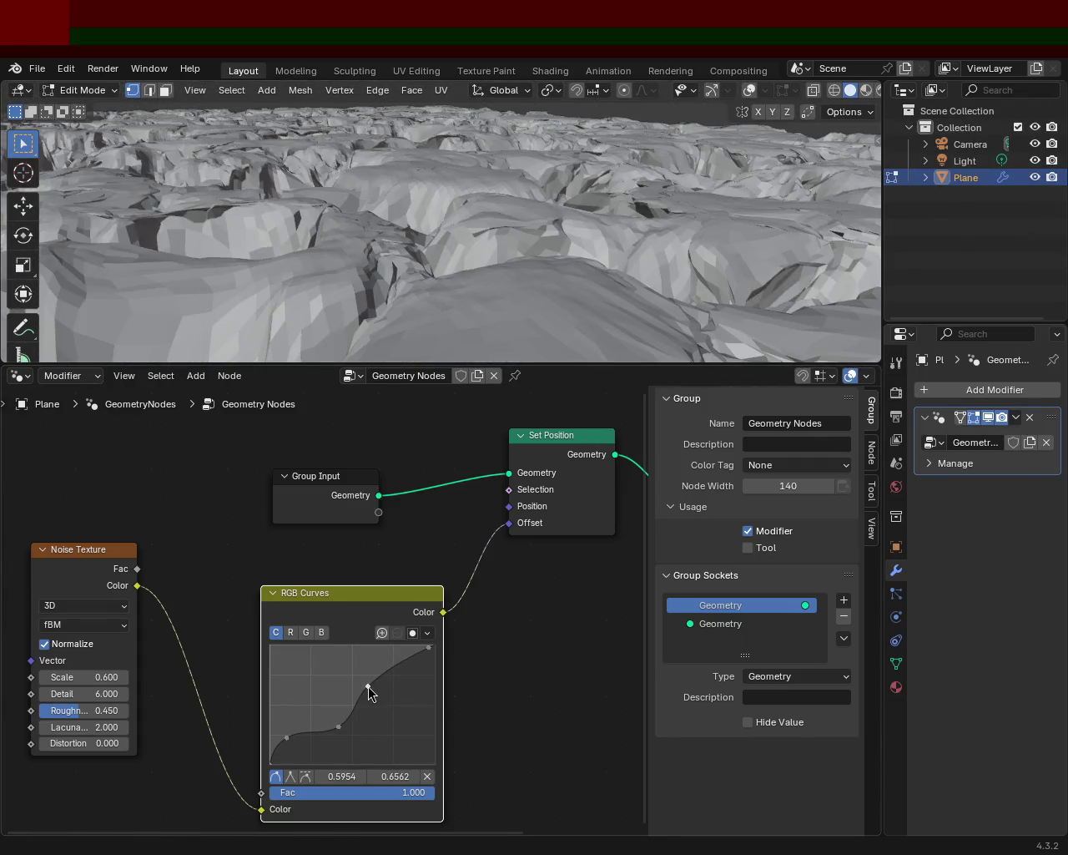
Orbit the viewport around the reshaped terrain from several low and high angles.
mouse_move(616, 307)
middle_down()
mouse_move(492, 308)
mouse_move(546, 295)
mouse_move(579, 334)
mouse_move(510, 303)
mouse_move(484, 331)
mouse_move(464, 298)
mouse_move(594, 208)
mouse_move(595, 222)
mouse_move(563, 241)
mouse_move(558, 267)
mouse_move(646, 215)
mouse_move(642, 285)
middle_up()
mouse_move(694, 255)
middle_down()
mouse_move(651, 241)
mouse_move(658, 252)
mouse_move(468, 264)
middle_up()
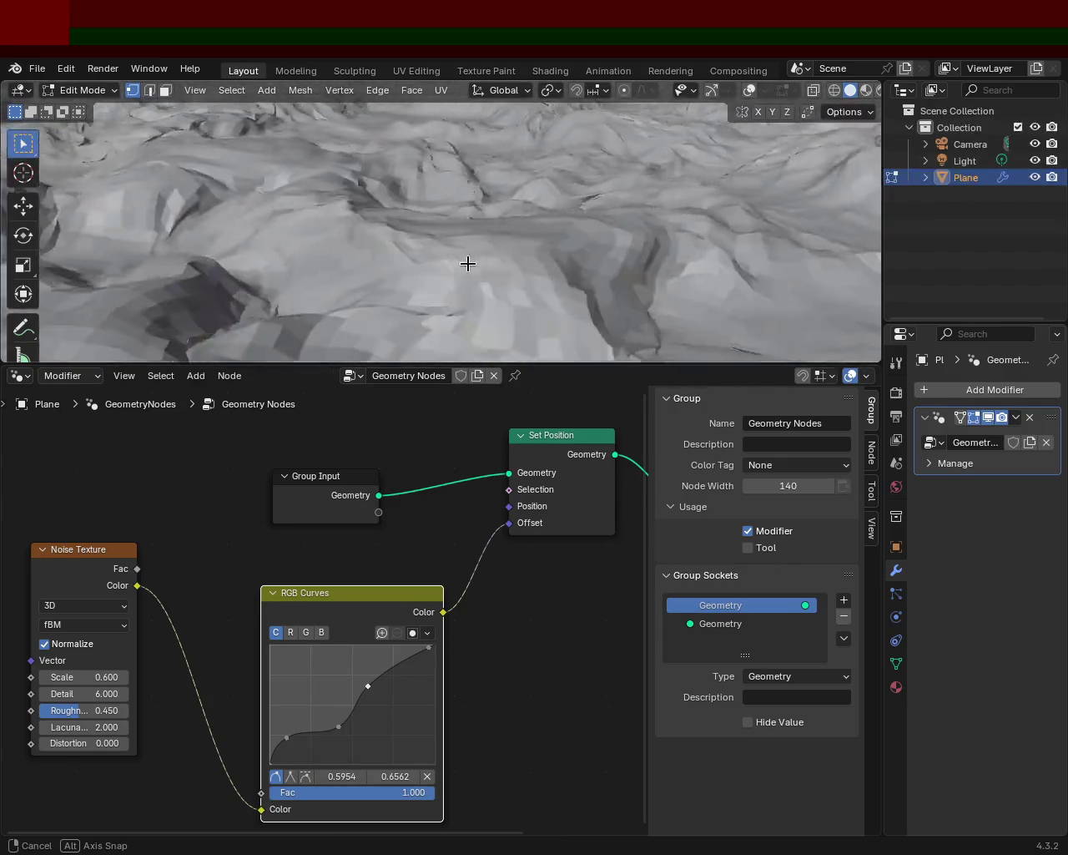
middle_drag(311, 266, 645, 179)
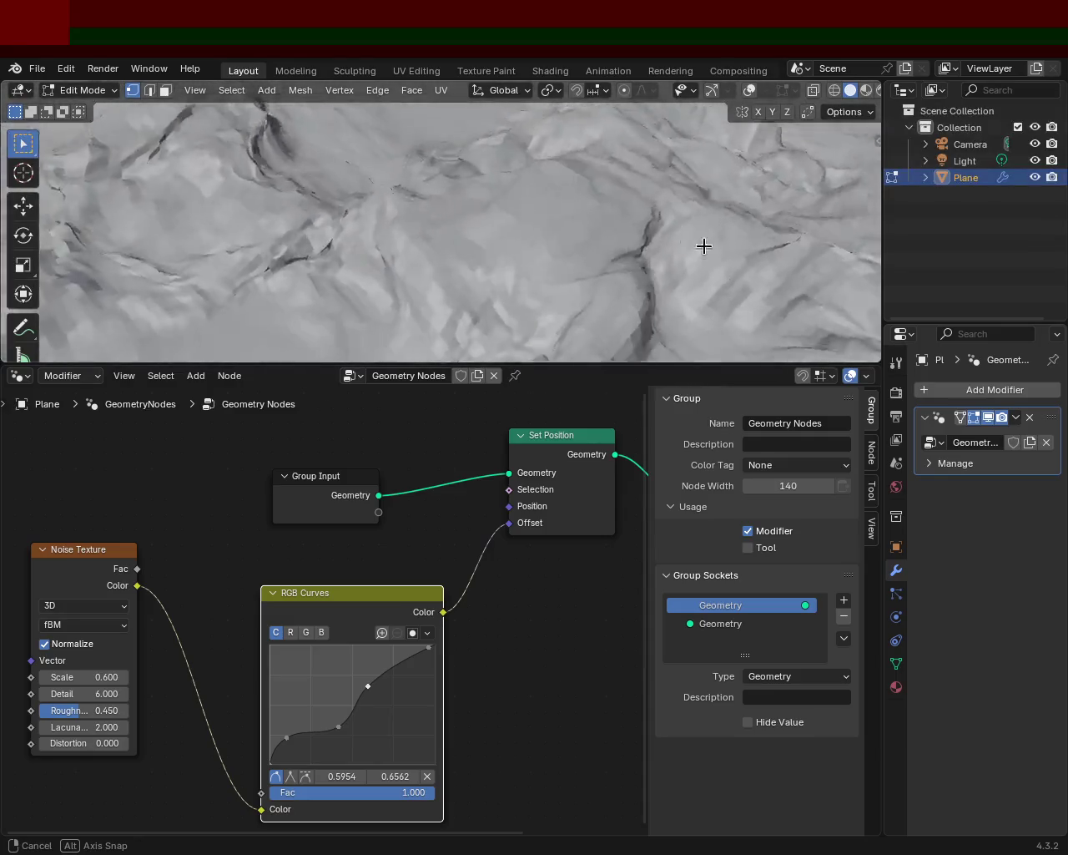
mouse_move(408, 221)
middle_down()
mouse_move(427, 160)
mouse_move(381, 203)
mouse_move(309, 186)
mouse_move(545, 212)
middle_up()
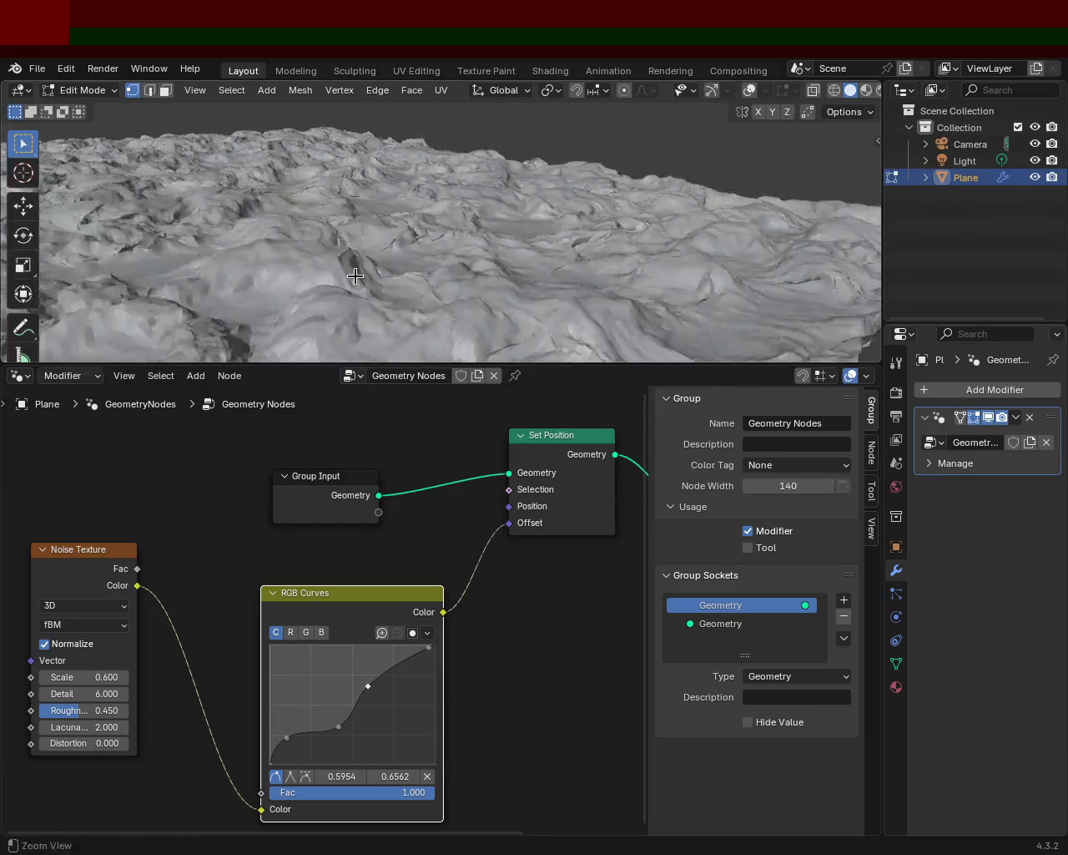
middle_drag(350, 240, 465, 230)
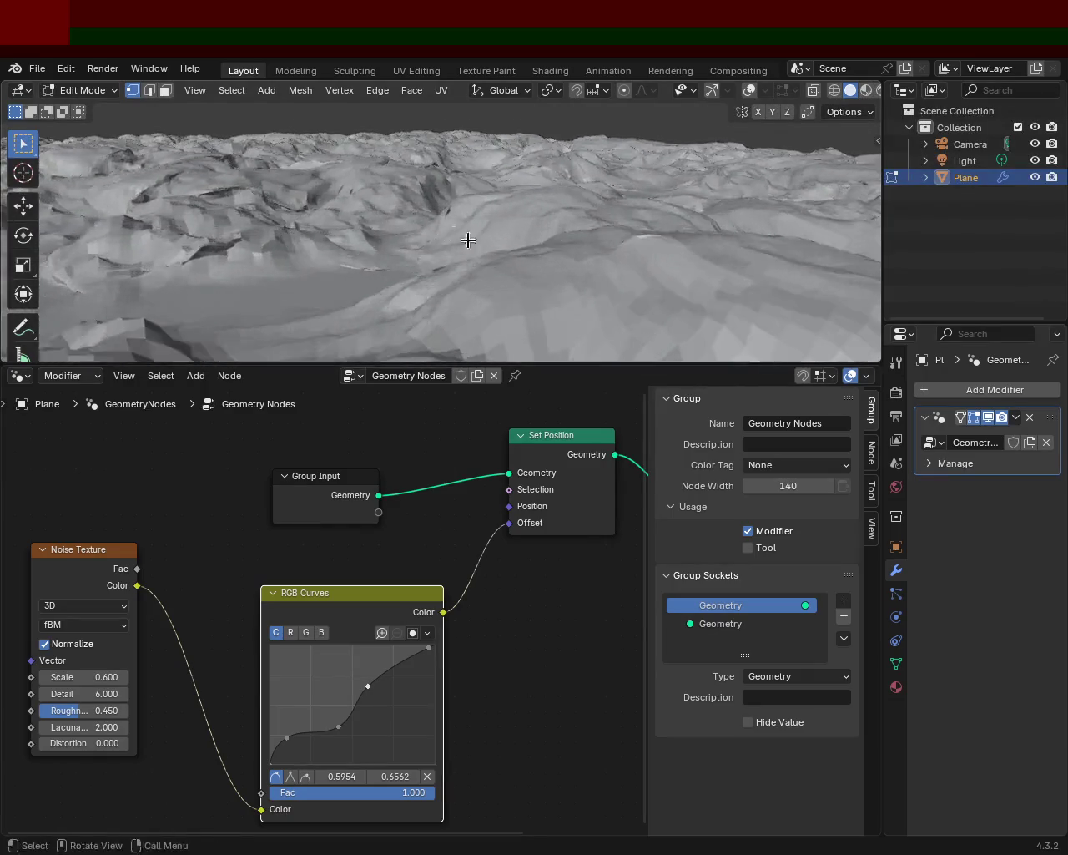
mouse_move(644, 277)
middle_down()
mouse_move(718, 303)
mouse_move(737, 289)
middle_up()
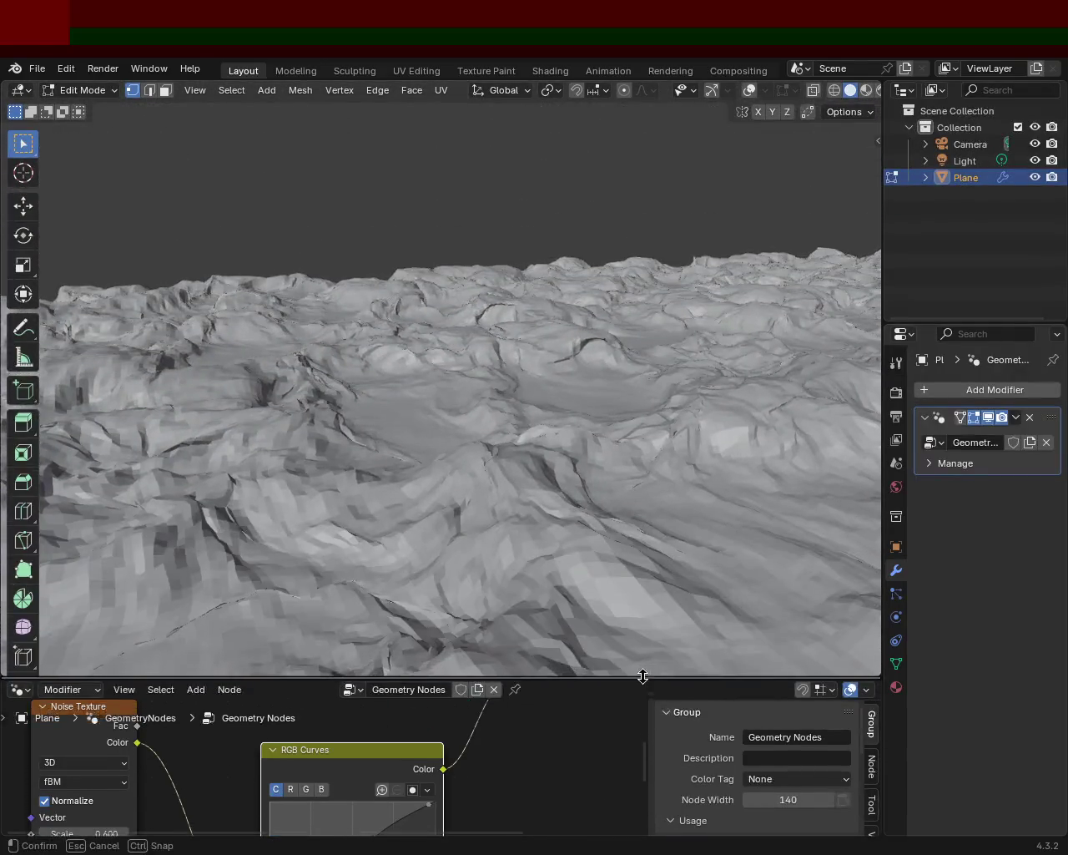
Enlarge the 3D view, orbit close around the terrain, then restore the node editor's size.
drag(653, 364, 639, 644)
mouse_move(596, 408)
middle_down()
mouse_move(693, 434)
mouse_move(791, 370)
mouse_move(859, 382)
mouse_move(612, 358)
mouse_move(463, 368)
mouse_move(534, 364)
mouse_move(511, 366)
middle_up()
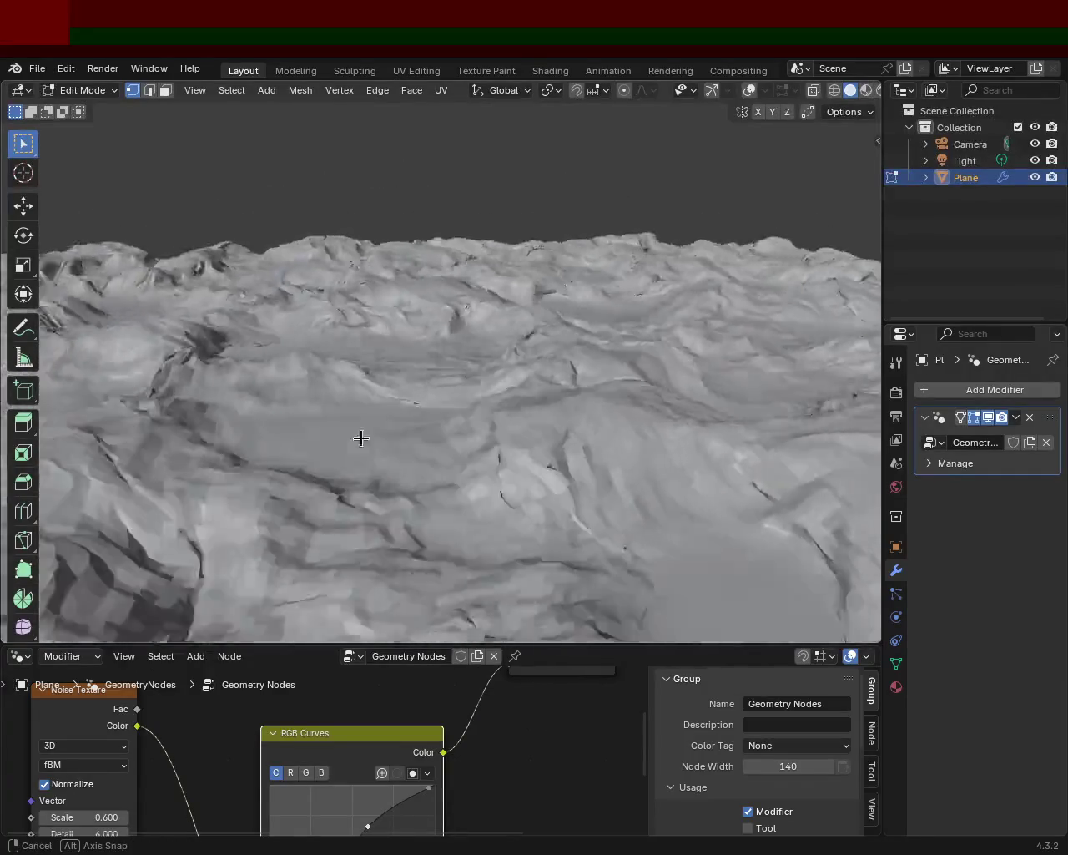
mouse_move(438, 427)
middle_down()
mouse_move(292, 453)
mouse_move(241, 479)
mouse_move(359, 429)
middle_up()
mouse_move(491, 396)
middle_down()
mouse_move(214, 446)
mouse_move(215, 463)
mouse_move(140, 455)
mouse_move(83, 484)
mouse_move(58, 476)
mouse_move(72, 465)
mouse_move(792, 480)
mouse_move(863, 563)
middle_up()
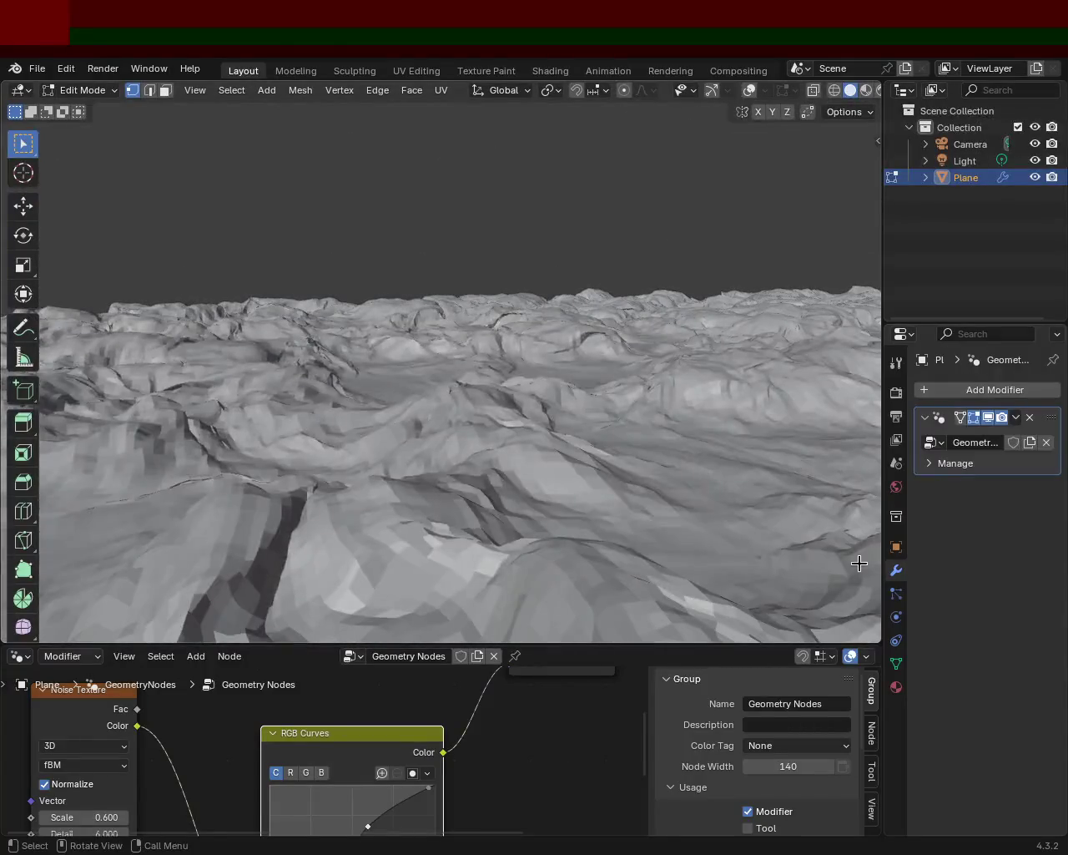
mouse_move(473, 642)
mouse_down()
mouse_move(534, 454)
mouse_move(473, 339)
mouse_up()
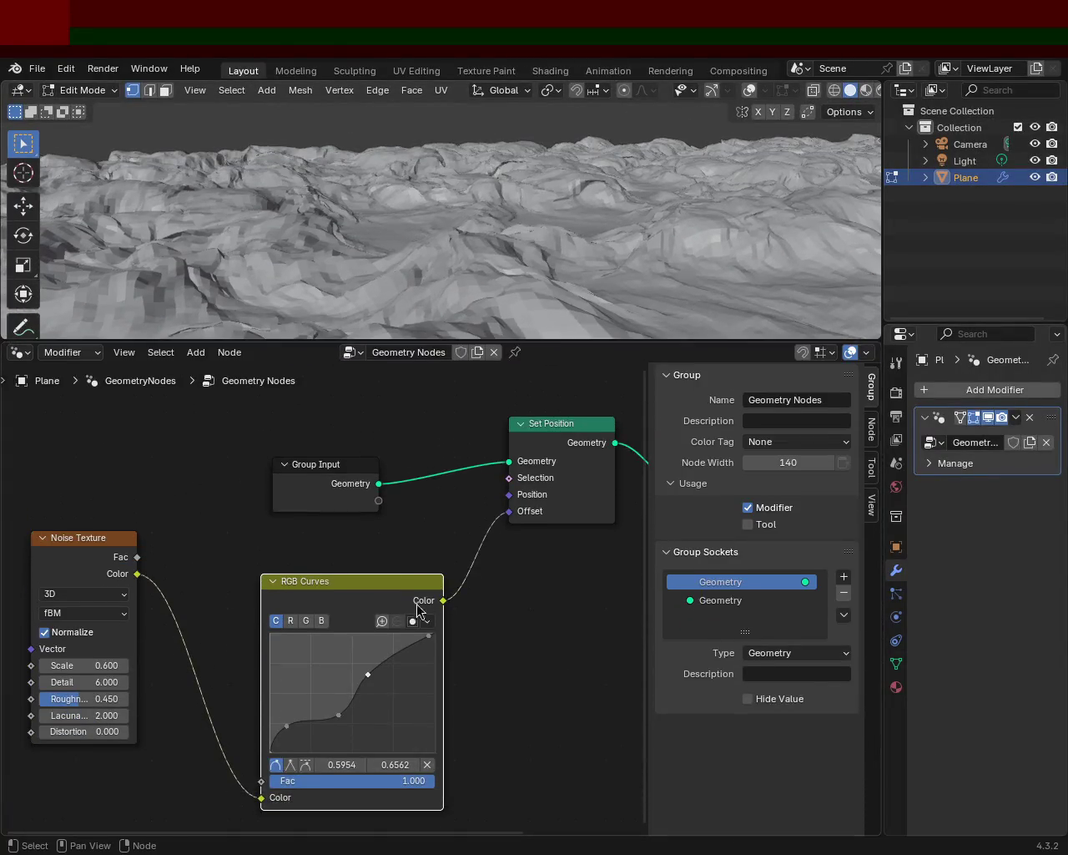
Add a low RGB Curves point and pull it toward 0.0590/0.0437 to flatten the valleys.
drag(338, 719, 340, 730)
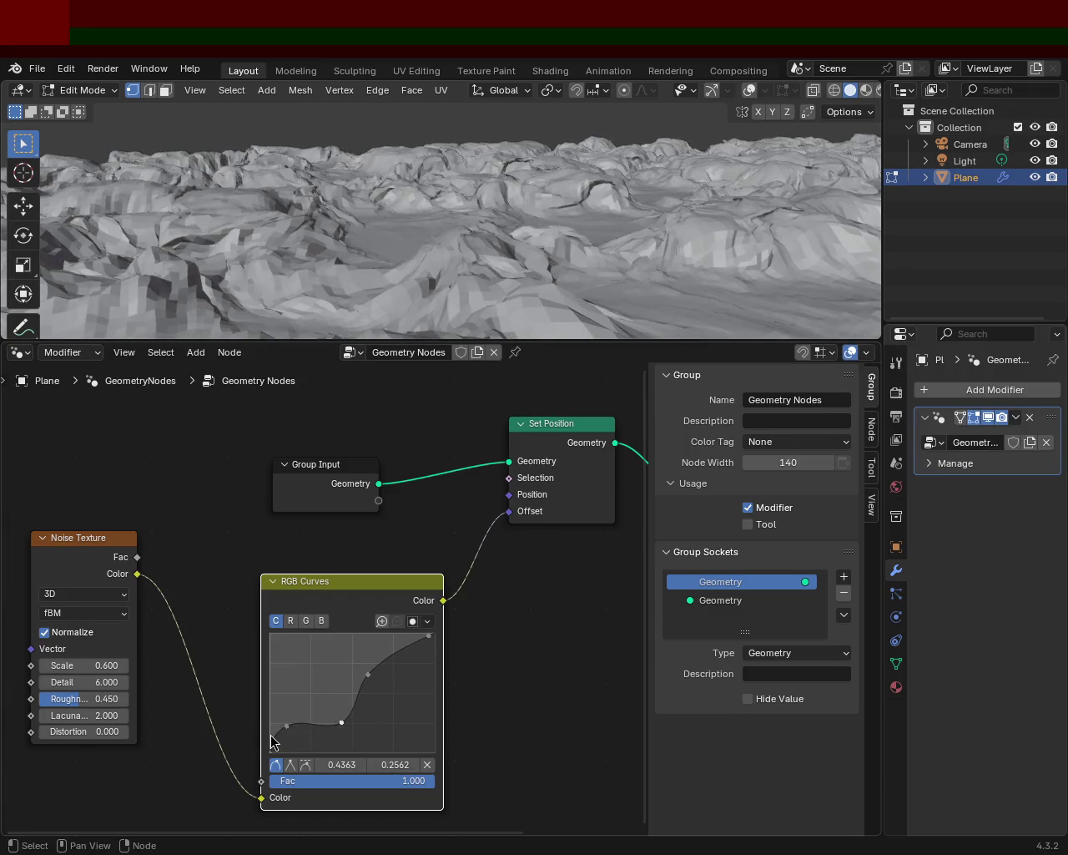
drag(286, 731, 290, 737)
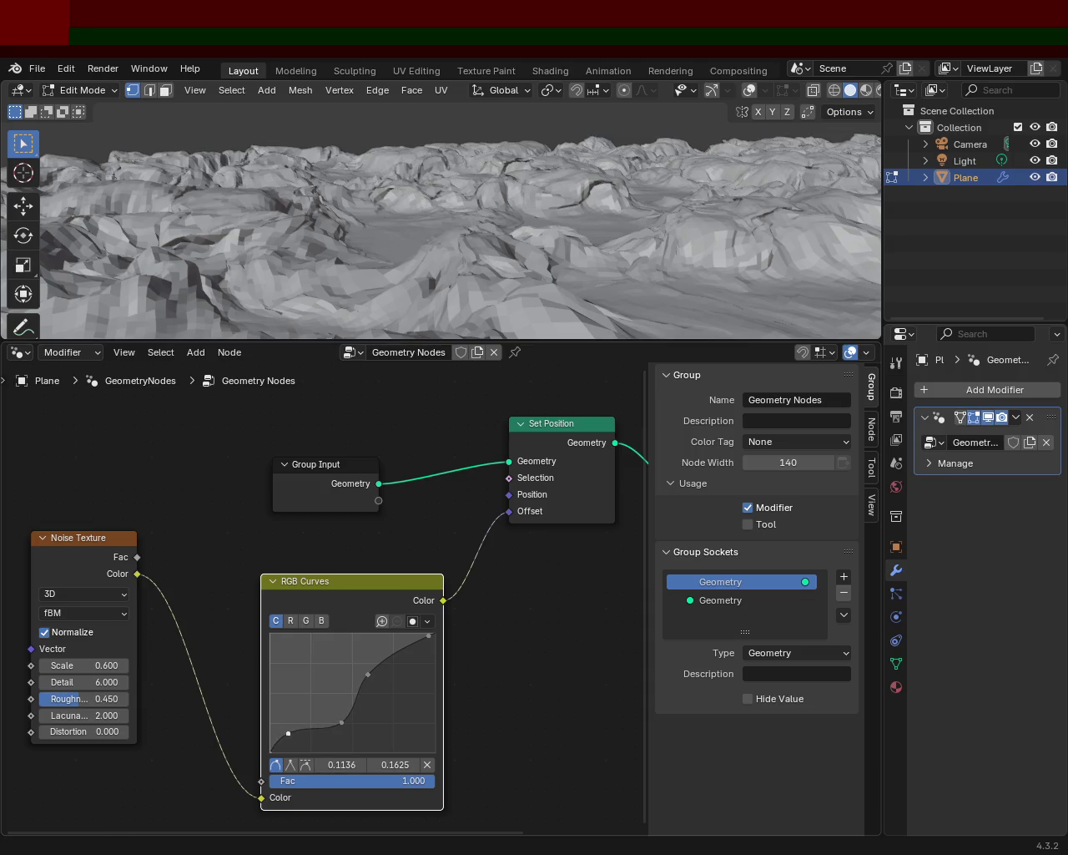
mouse_move(500, 242)
middle_down()
mouse_move(584, 144)
mouse_move(600, 191)
mouse_move(679, 172)
mouse_move(665, 265)
middle_up()
click(340, 722)
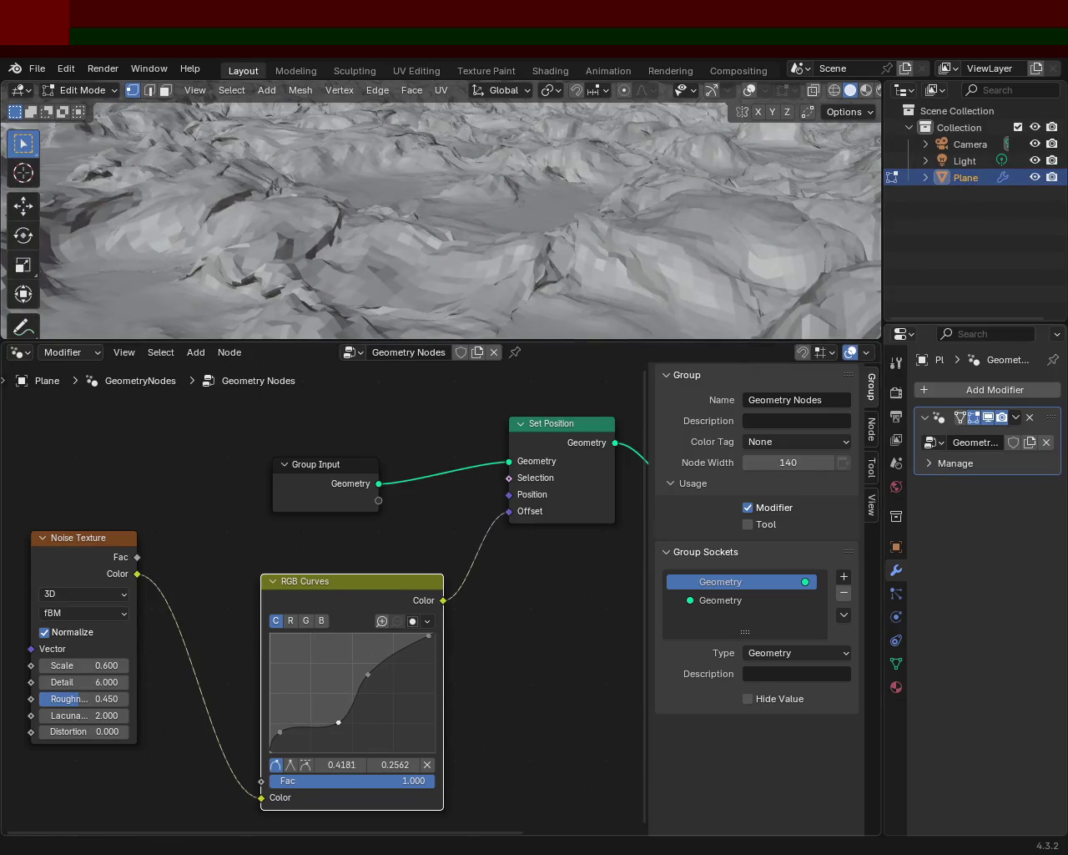
middle_drag(493, 248, 81, 250)
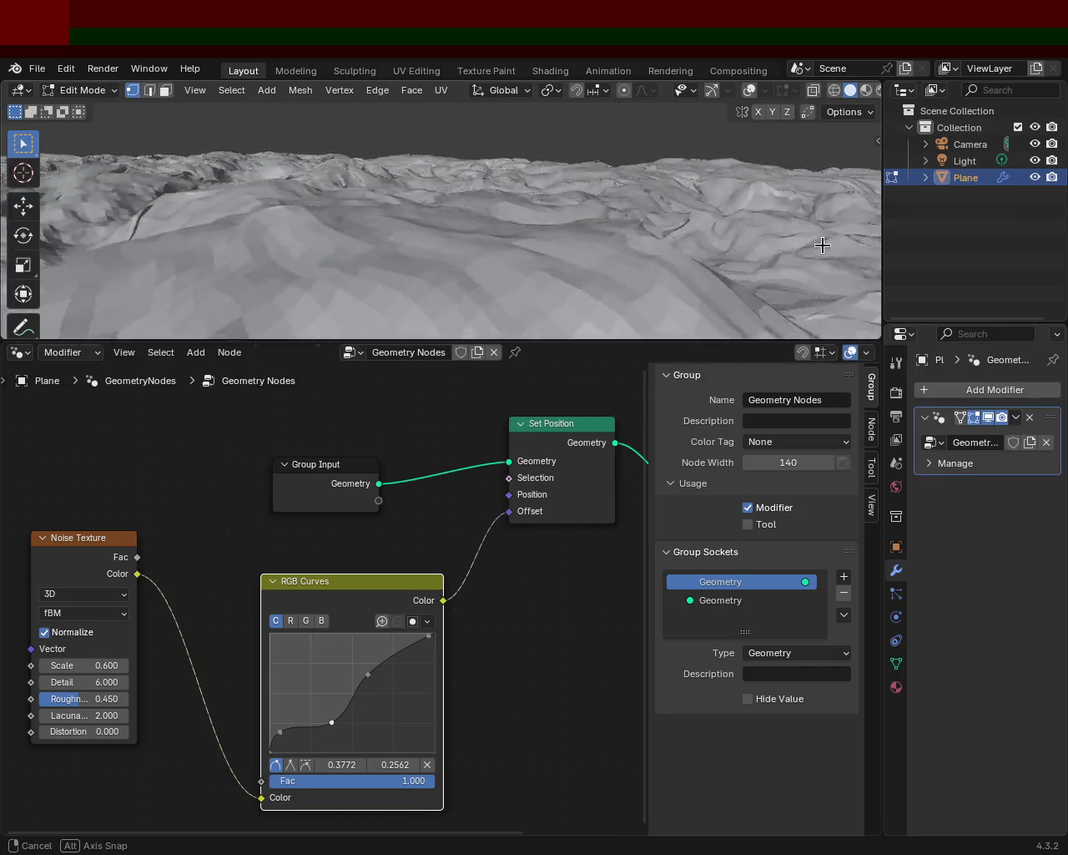
mouse_move(790, 248)
middle_down()
mouse_move(793, 239)
mouse_move(124, 262)
mouse_move(292, 252)
middle_up()
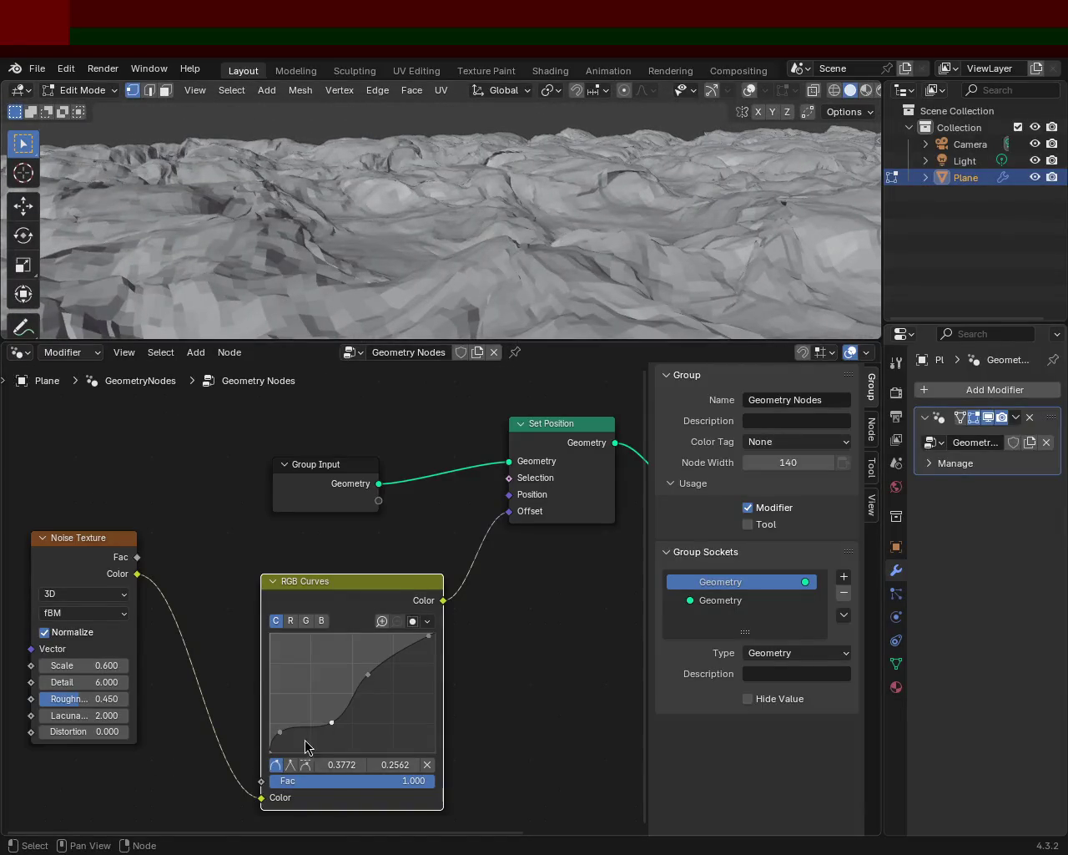
mouse_move(333, 722)
mouse_down()
mouse_move(331, 745)
mouse_move(279, 747)
mouse_up()
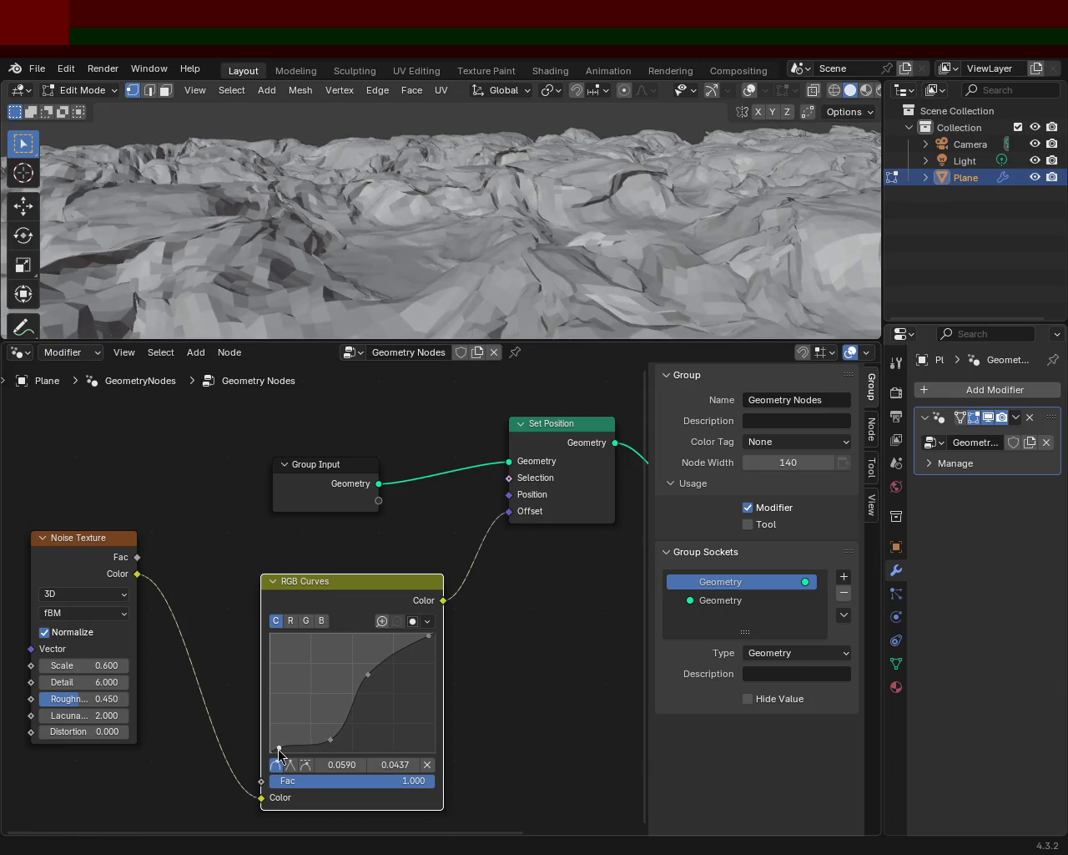
middle_drag(562, 210, 95, 216)
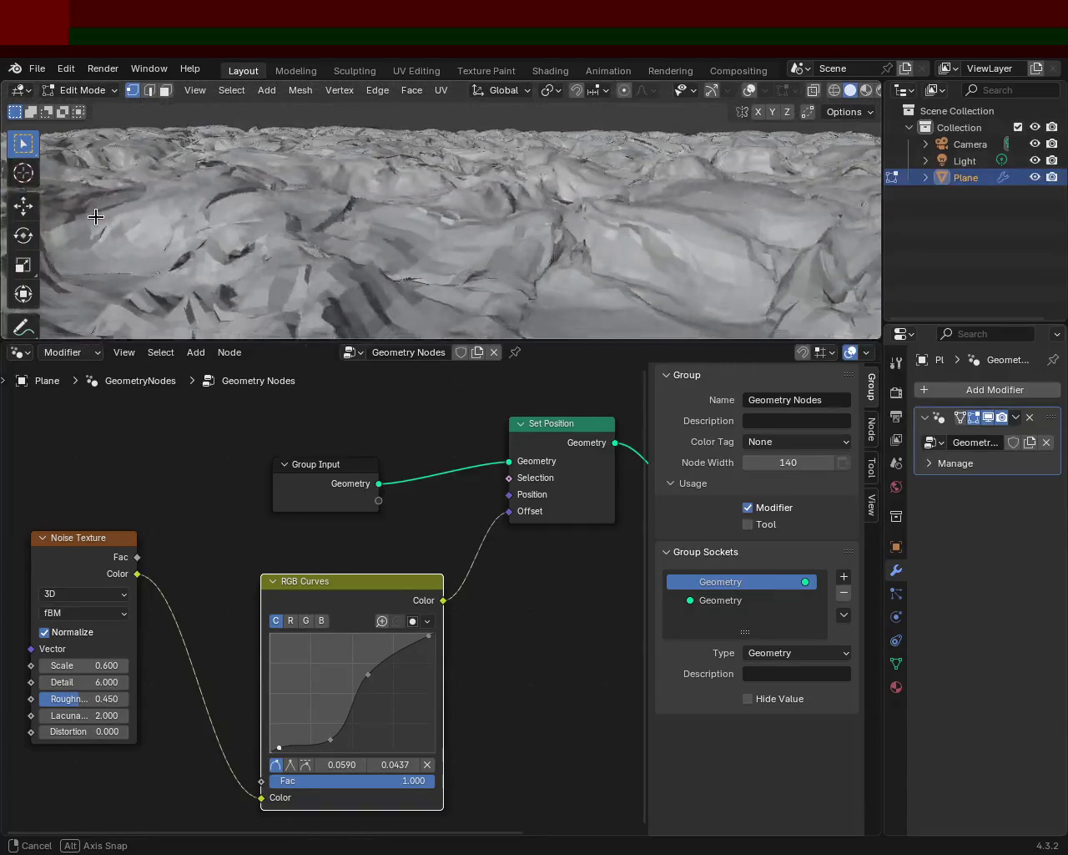
middle_drag(95, 217, 138, 212)
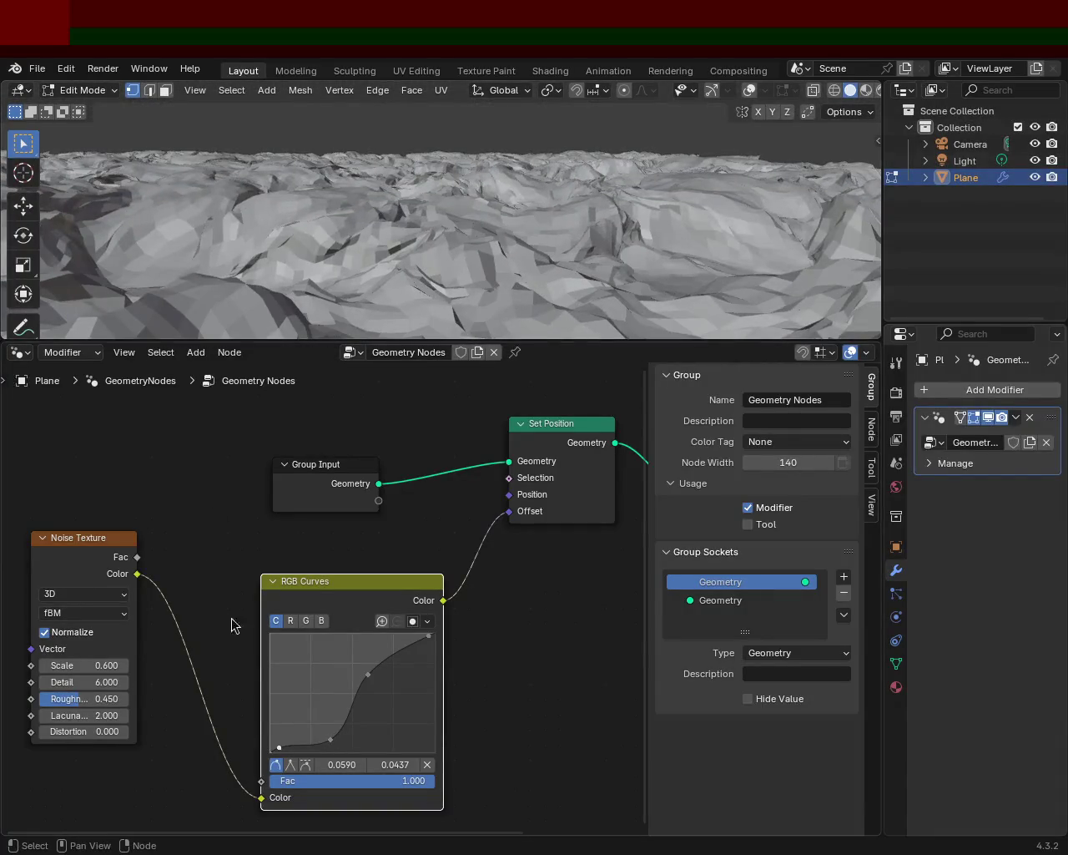
click(368, 673)
Add a low curve point and tweak the upper and lower points to roughen the peaks.
mouse_move(377, 657)
mouse_down()
mouse_move(381, 646)
mouse_move(370, 676)
mouse_up()
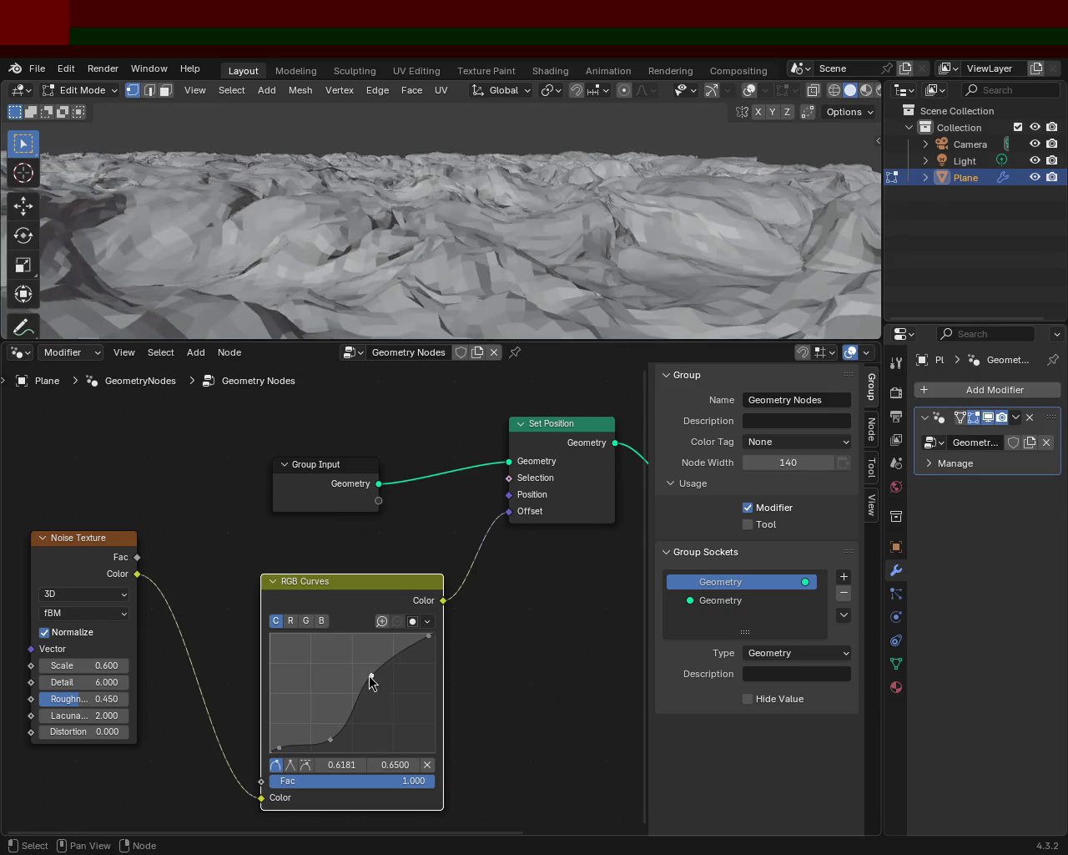
middle_drag(548, 250, 529, 274)
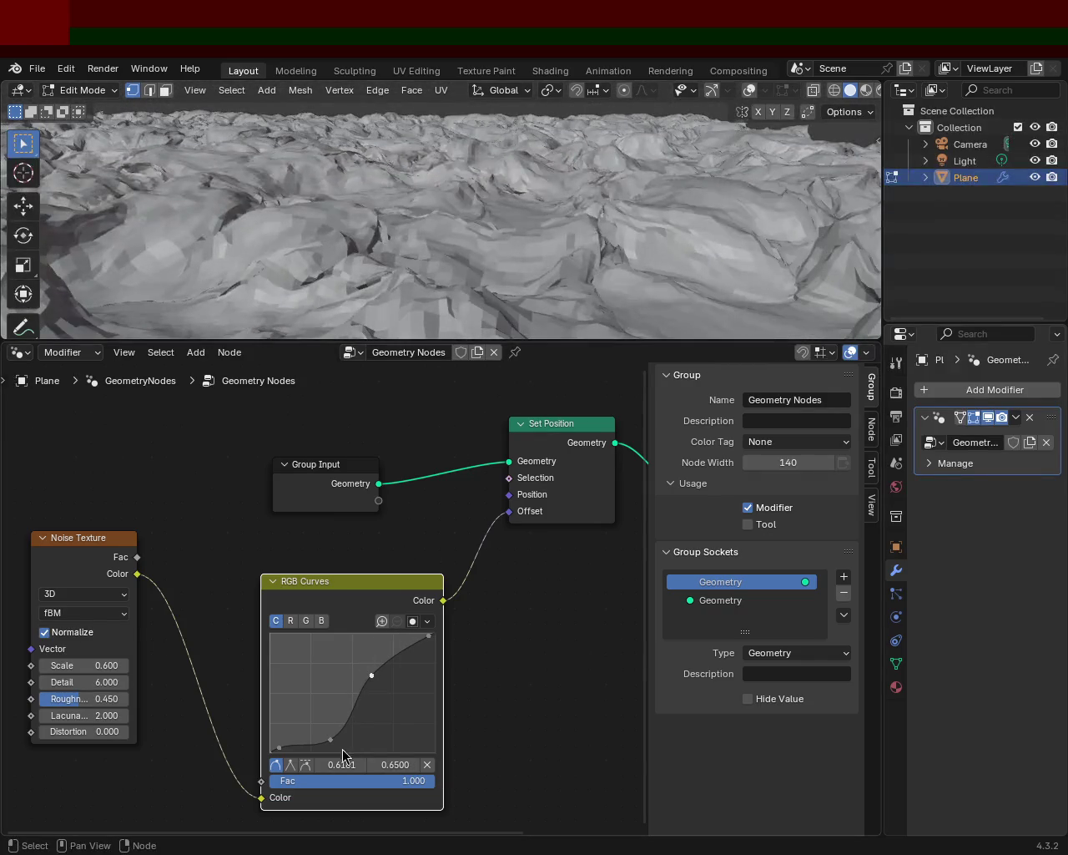
drag(327, 744, 355, 739)
mouse_move(372, 677)
mouse_down()
mouse_move(388, 653)
mouse_move(368, 657)
mouse_move(377, 686)
mouse_move(385, 675)
mouse_up()
drag(354, 740, 348, 739)
mouse_move(386, 679)
mouse_down()
mouse_move(366, 665)
mouse_move(377, 667)
mouse_up()
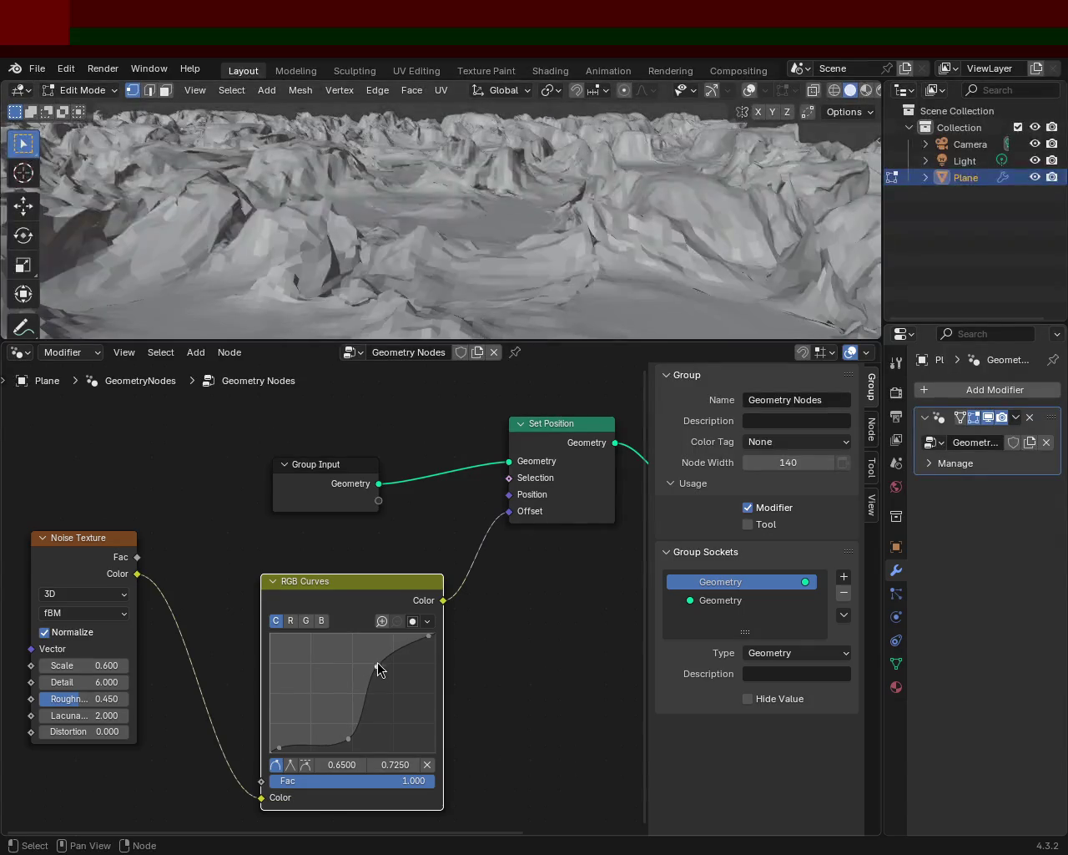
middle_drag(534, 192, 591, 233)
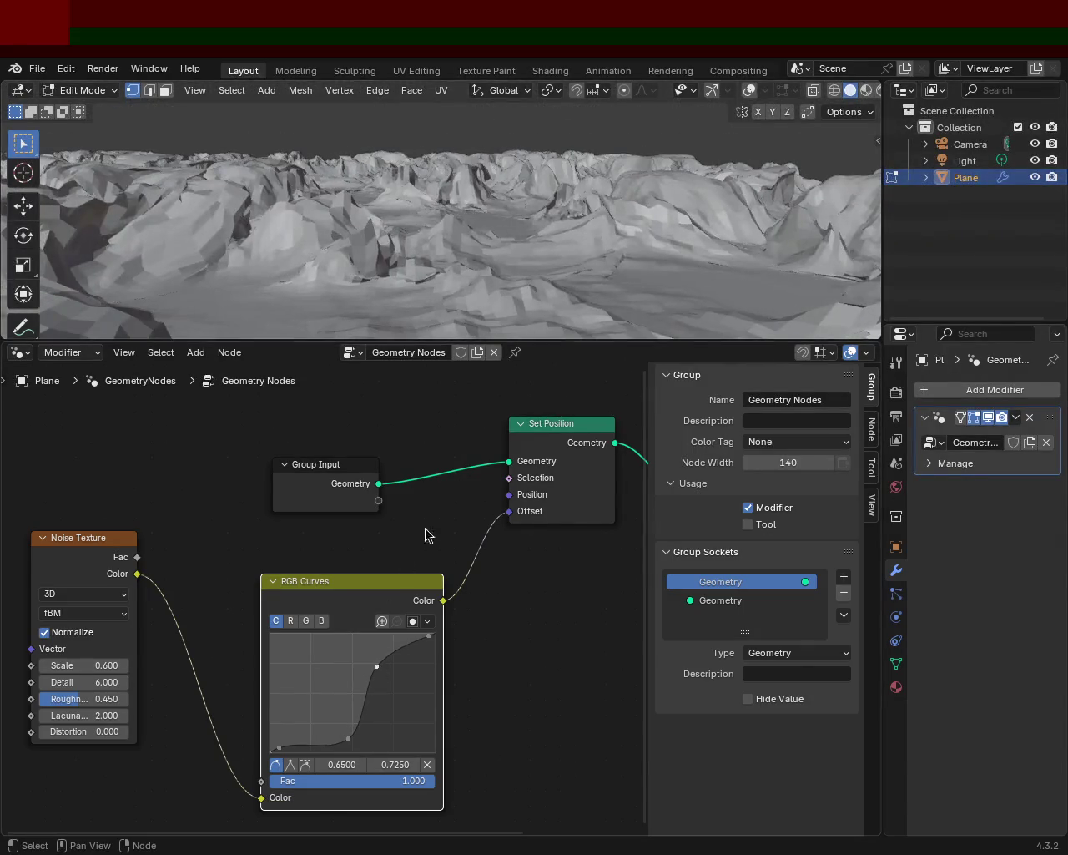
drag(348, 738, 331, 736)
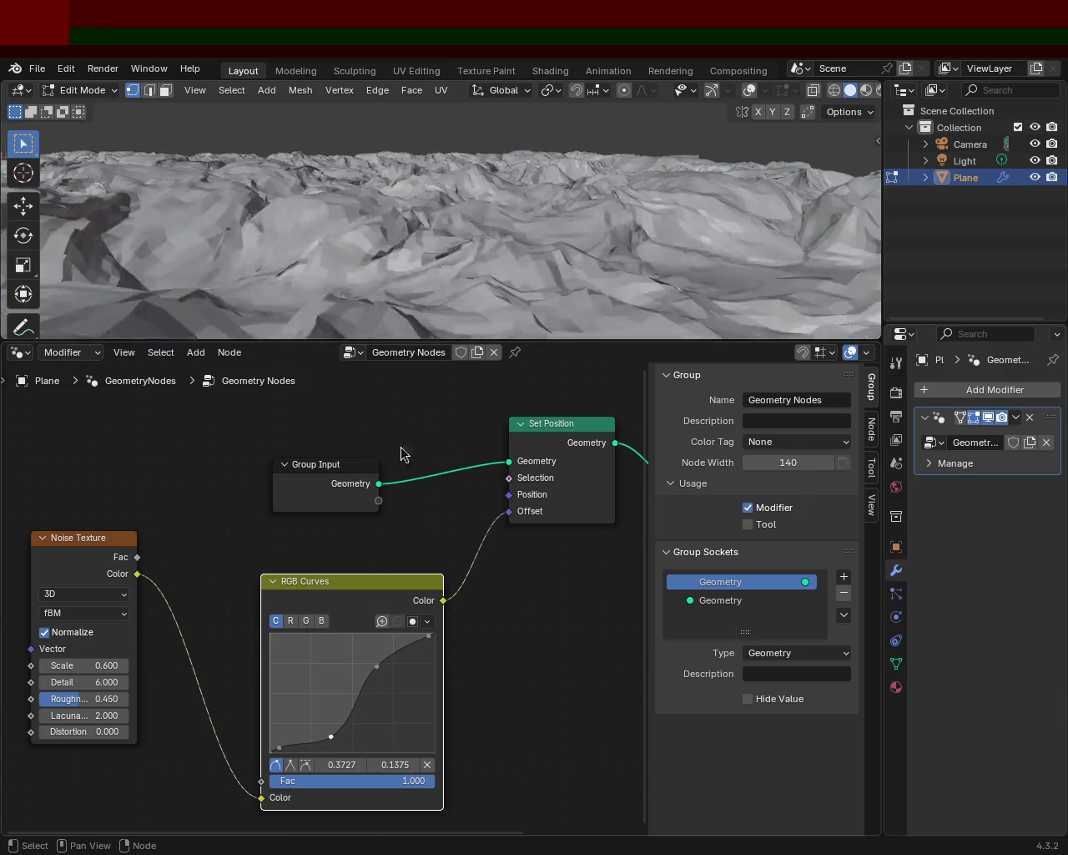
mouse_move(549, 150)
middle_down()
mouse_move(702, 166)
mouse_move(169, 159)
middle_up()
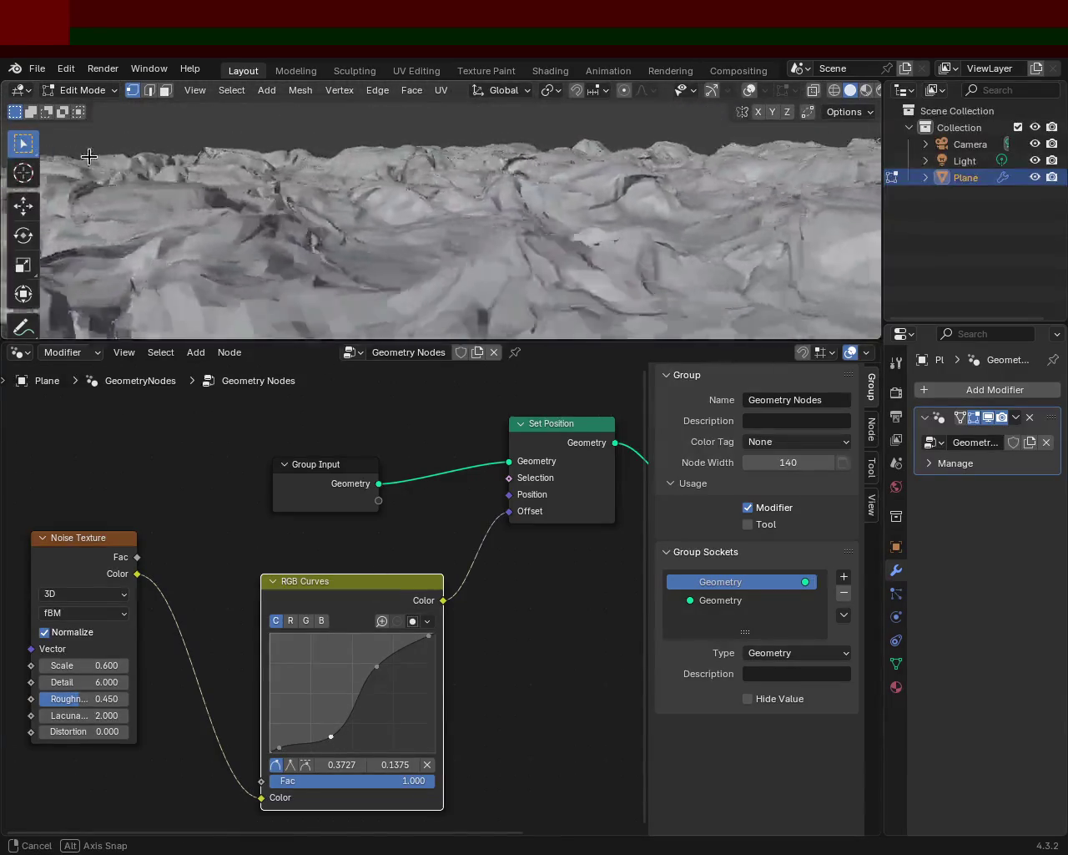
mouse_move(377, 666)
mouse_down()
mouse_move(365, 656)
mouse_move(372, 662)
mouse_up()
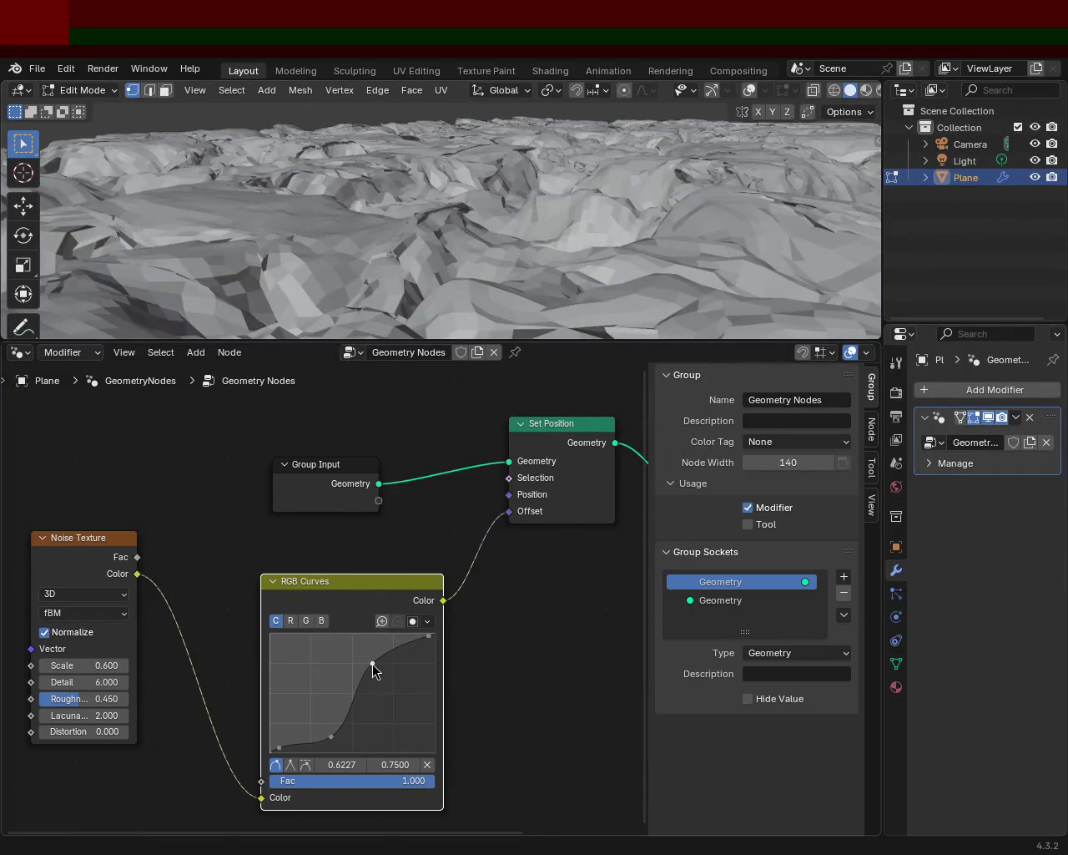
Shift the curve points left and raise the bottom-left point to the top, forming a sharp spike.
drag(331, 736, 343, 732)
mouse_move(434, 275)
middle_down()
mouse_move(455, 303)
mouse_move(138, 215)
middle_up()
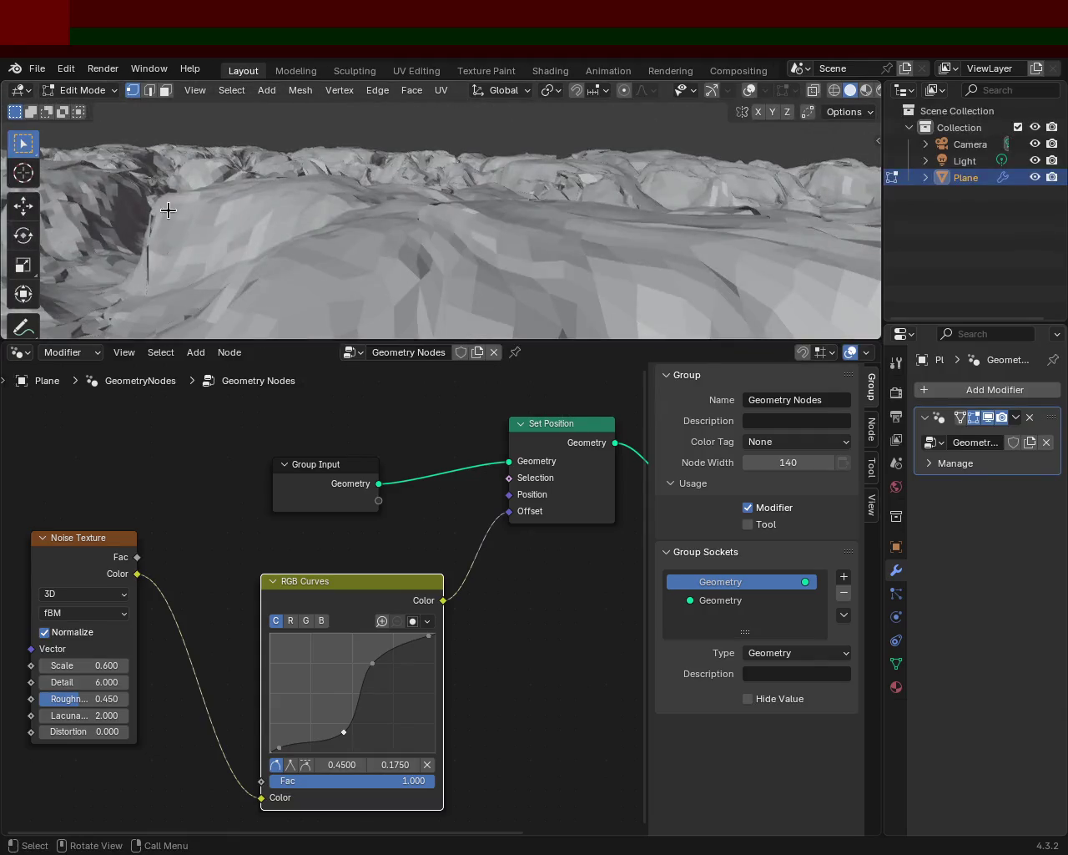
drag(374, 665, 350, 661)
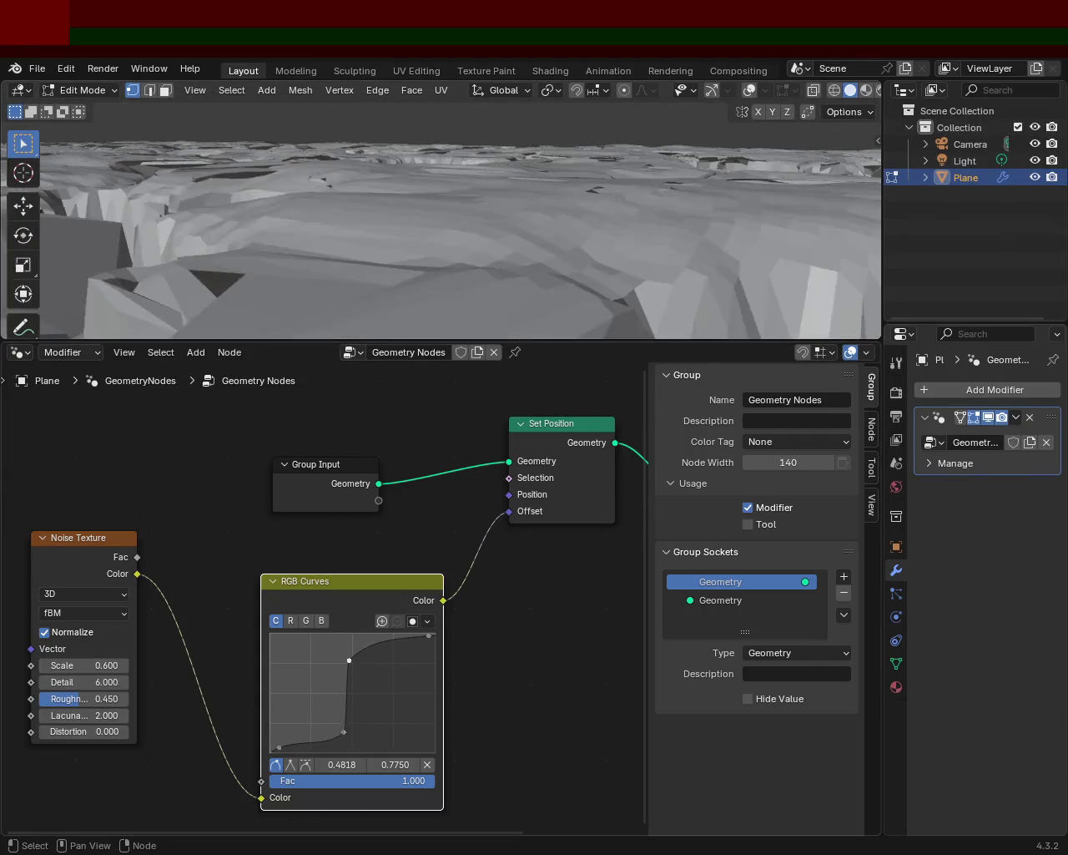
drag(344, 732, 321, 735)
drag(355, 678, 390, 662)
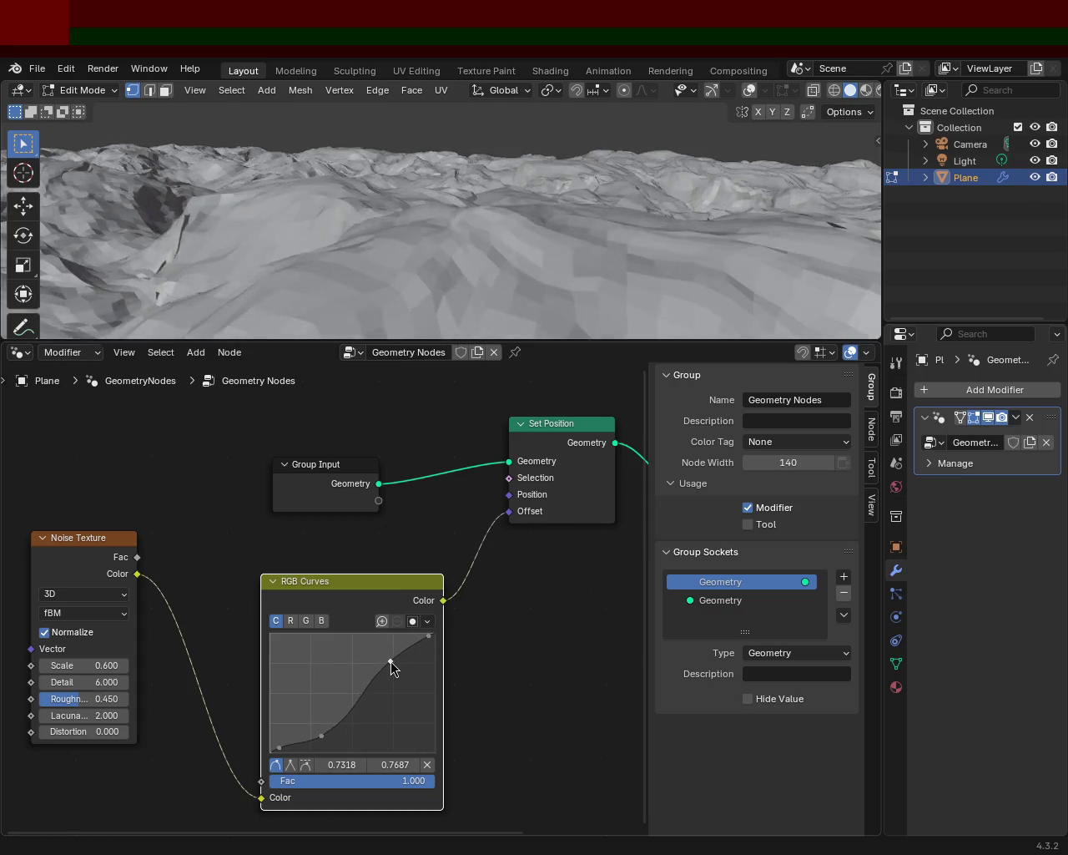
mouse_move(520, 262)
middle_down()
mouse_move(331, 272)
mouse_move(326, 250)
middle_up()
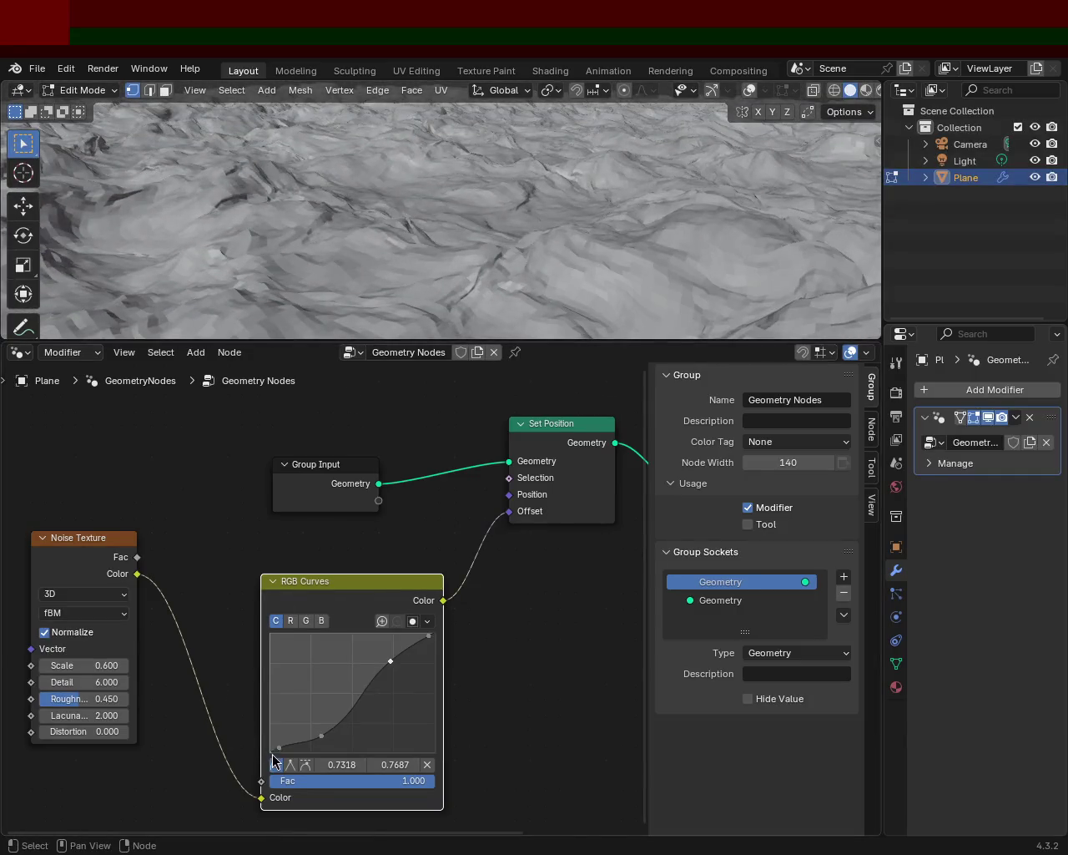
drag(279, 747, 292, 635)
mouse_move(318, 742)
mouse_down()
mouse_move(338, 634)
mouse_move(374, 747)
mouse_up()
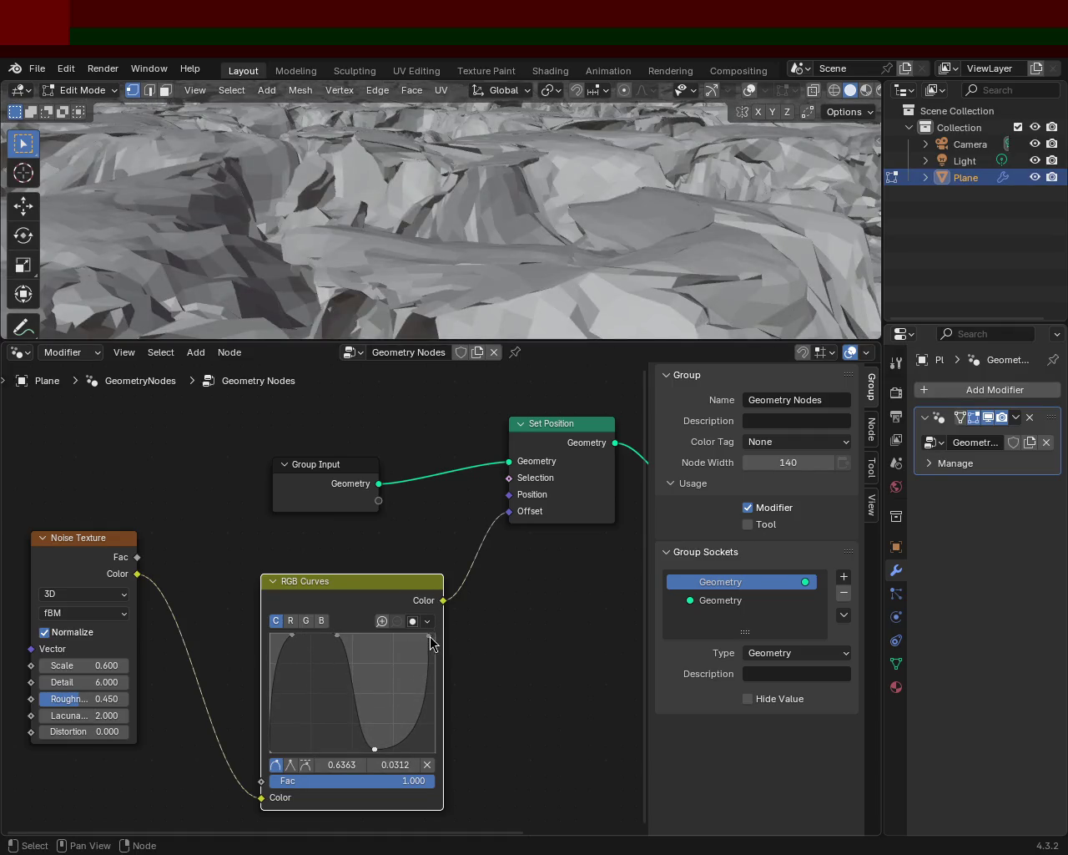
Drop the curve's right end to the bottom and move the peak point to the left edge.
drag(430, 636, 432, 741)
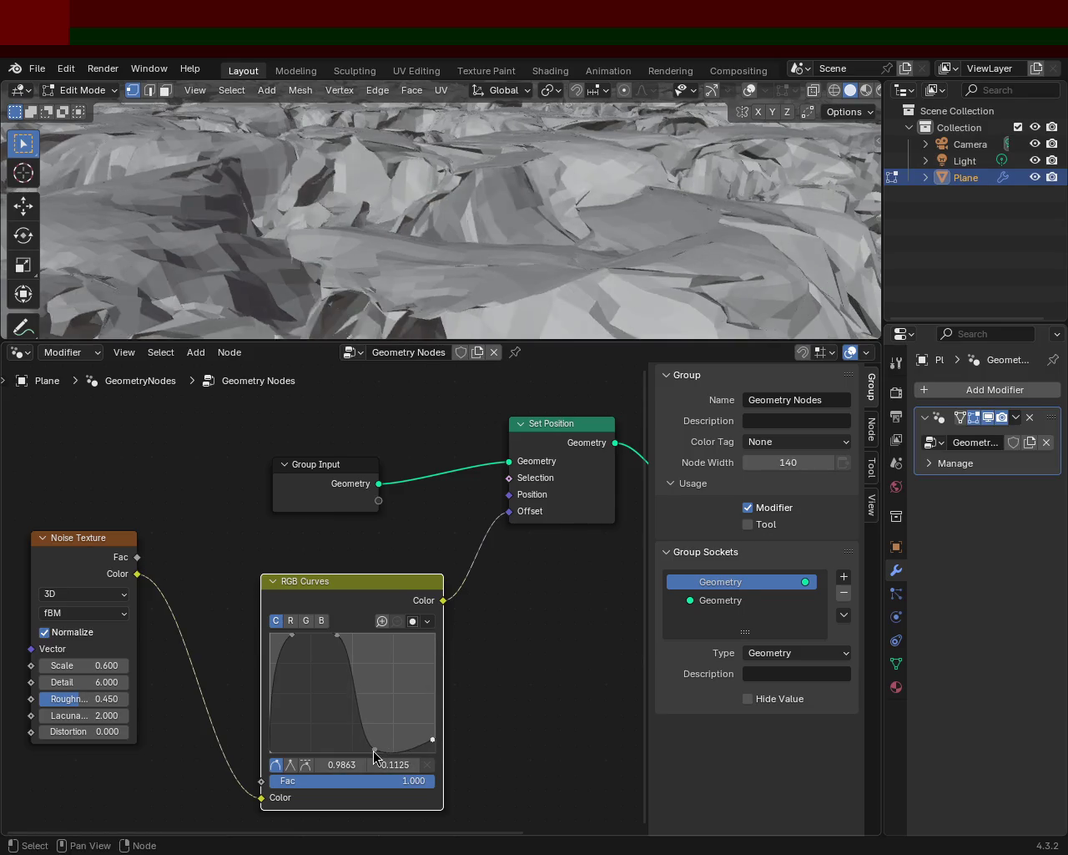
drag(375, 749, 374, 734)
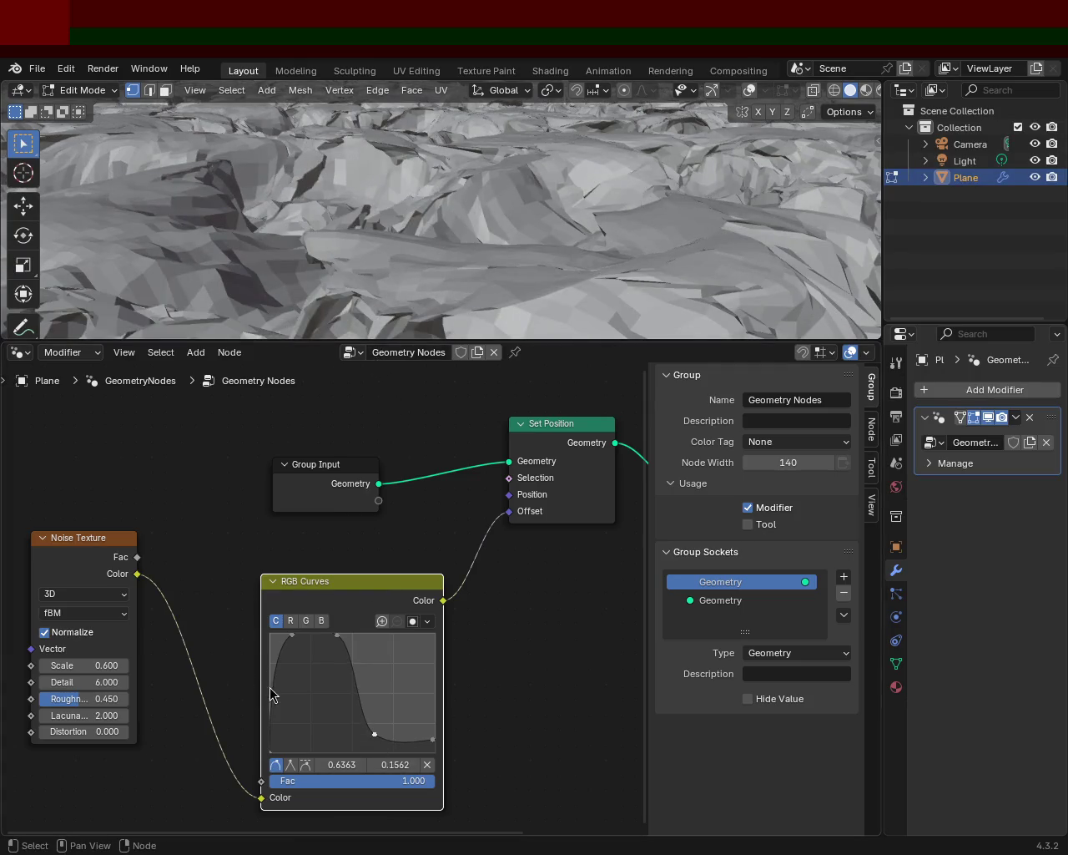
drag(287, 639, 271, 639)
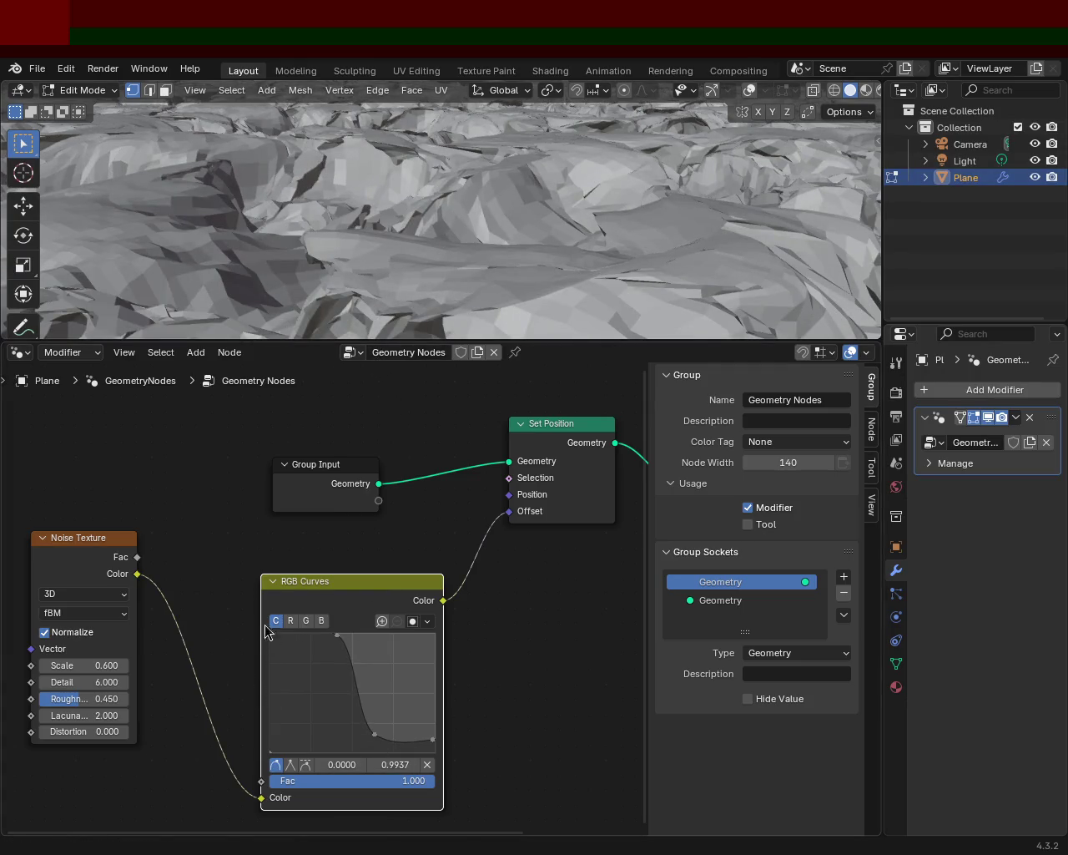
mouse_move(529, 174)
middle_down()
mouse_move(513, 259)
mouse_move(504, 192)
middle_up()
drag(375, 736, 354, 742)
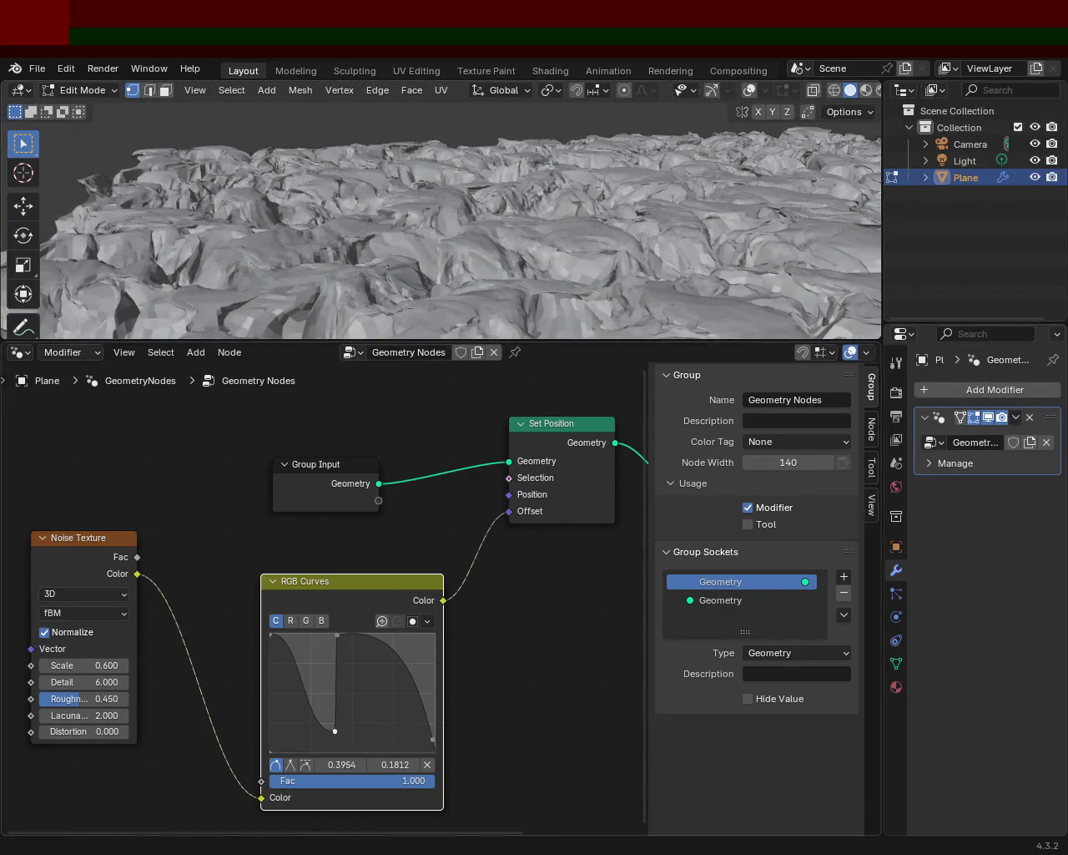
drag(338, 650, 299, 651)
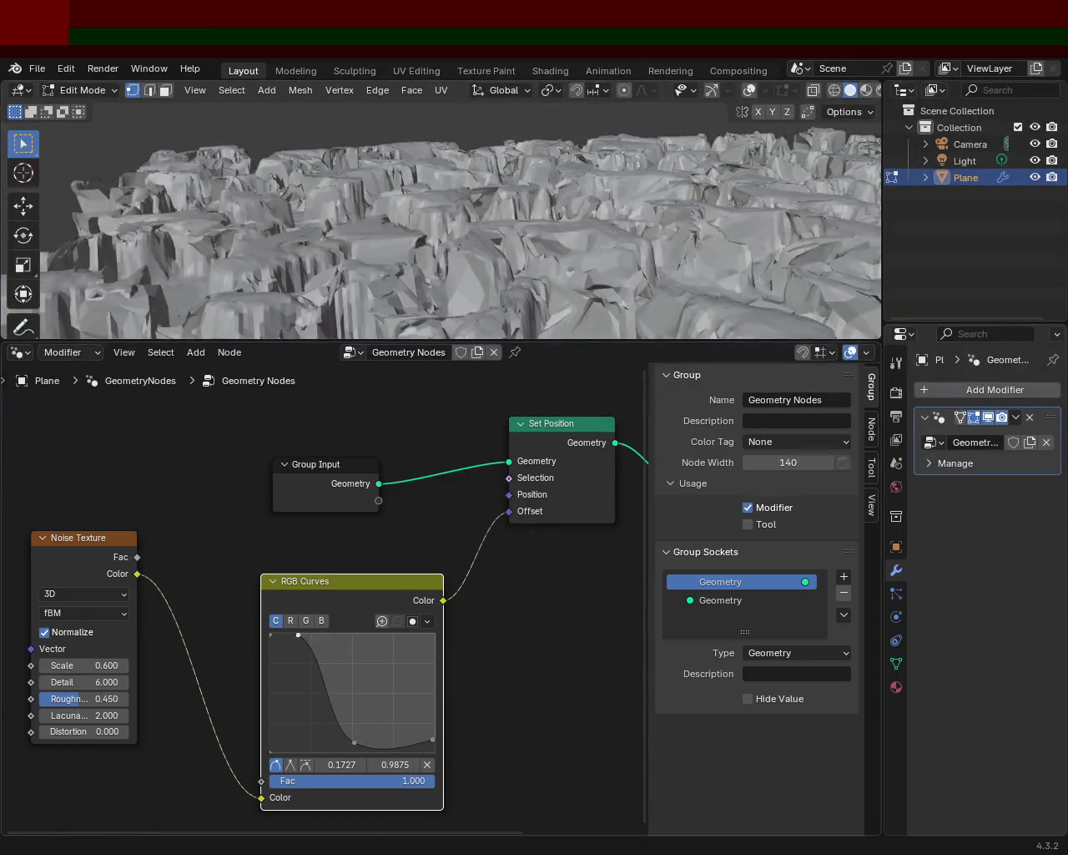
drag(355, 741, 312, 741)
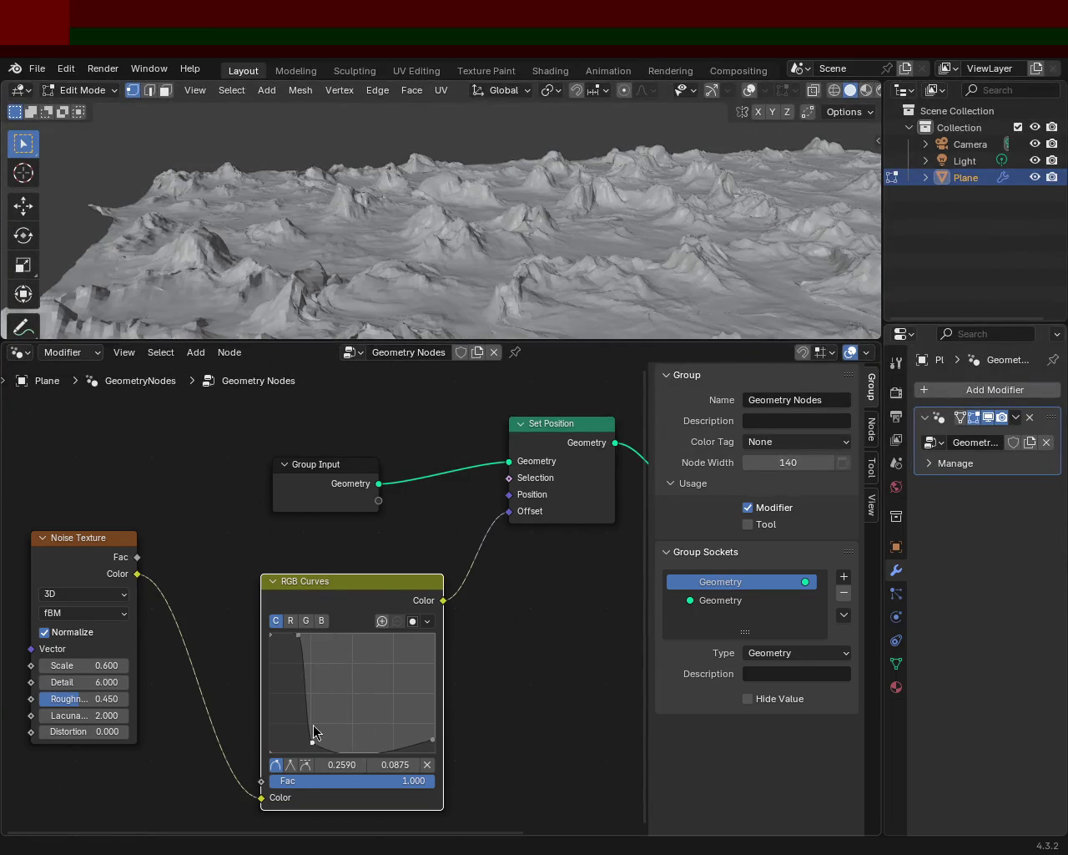
scroll(456, 225, up, 3)
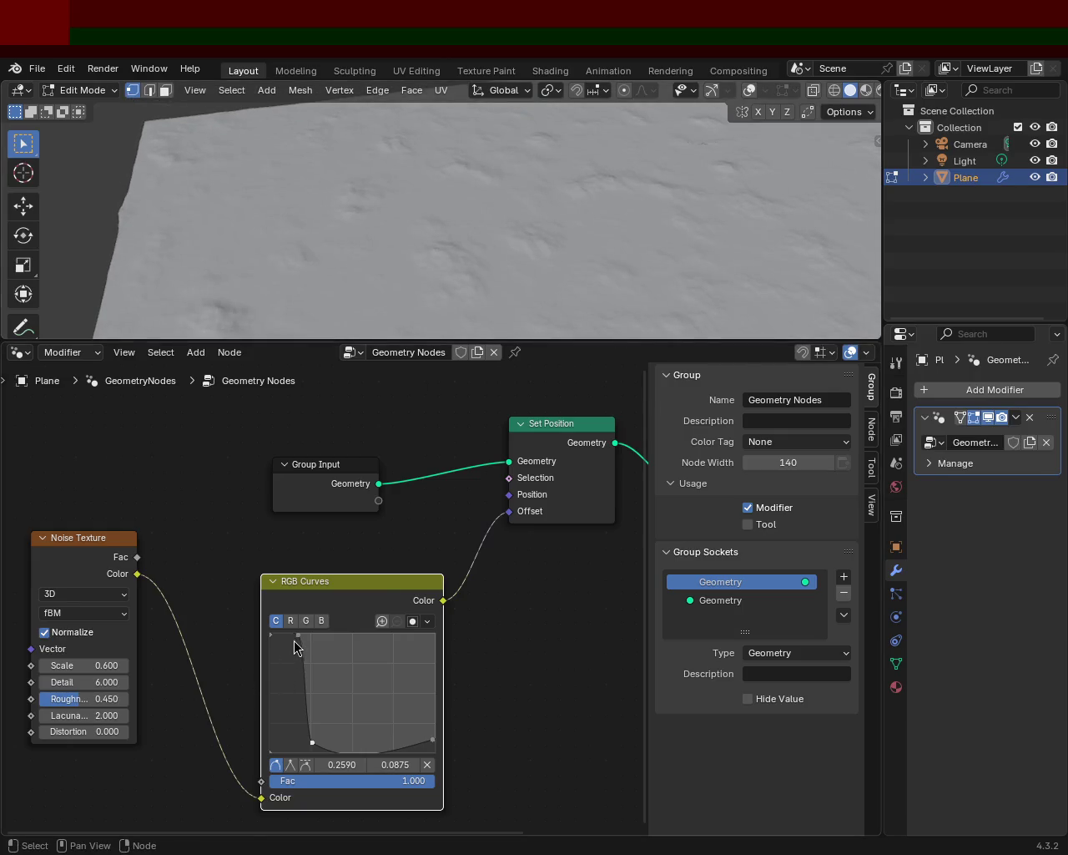
Keep repositioning the top and dip points to test other terrain shapes.
mouse_move(312, 742)
mouse_down()
mouse_move(301, 637)
mouse_move(302, 741)
mouse_up()
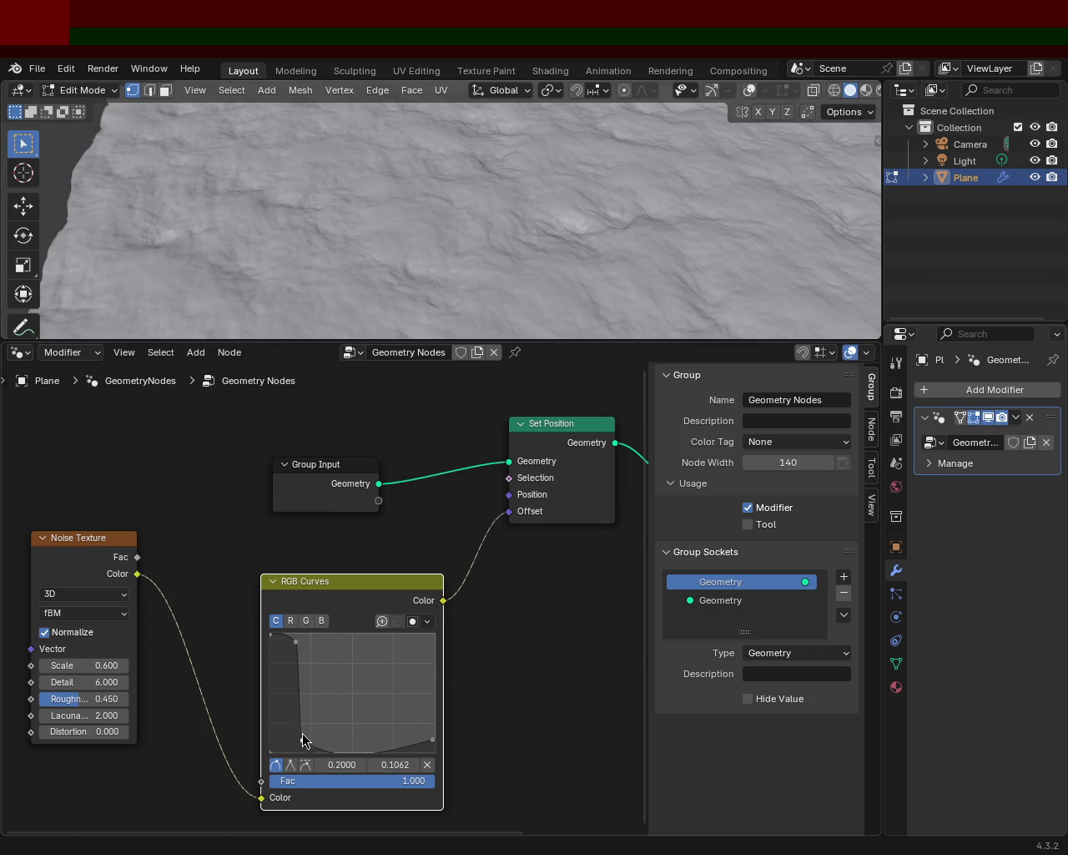
middle_drag(553, 195, 460, 158)
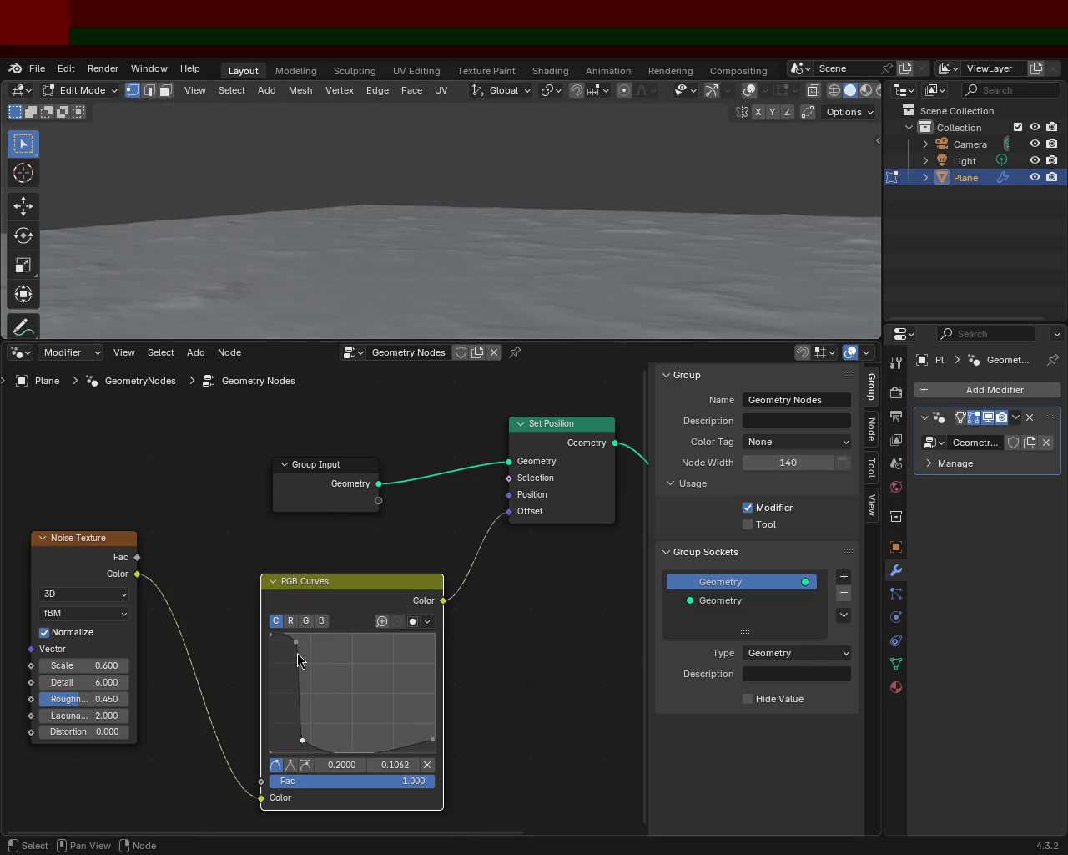
drag(298, 655, 309, 638)
mouse_move(302, 740)
mouse_down()
mouse_move(303, 637)
mouse_move(312, 734)
mouse_up()
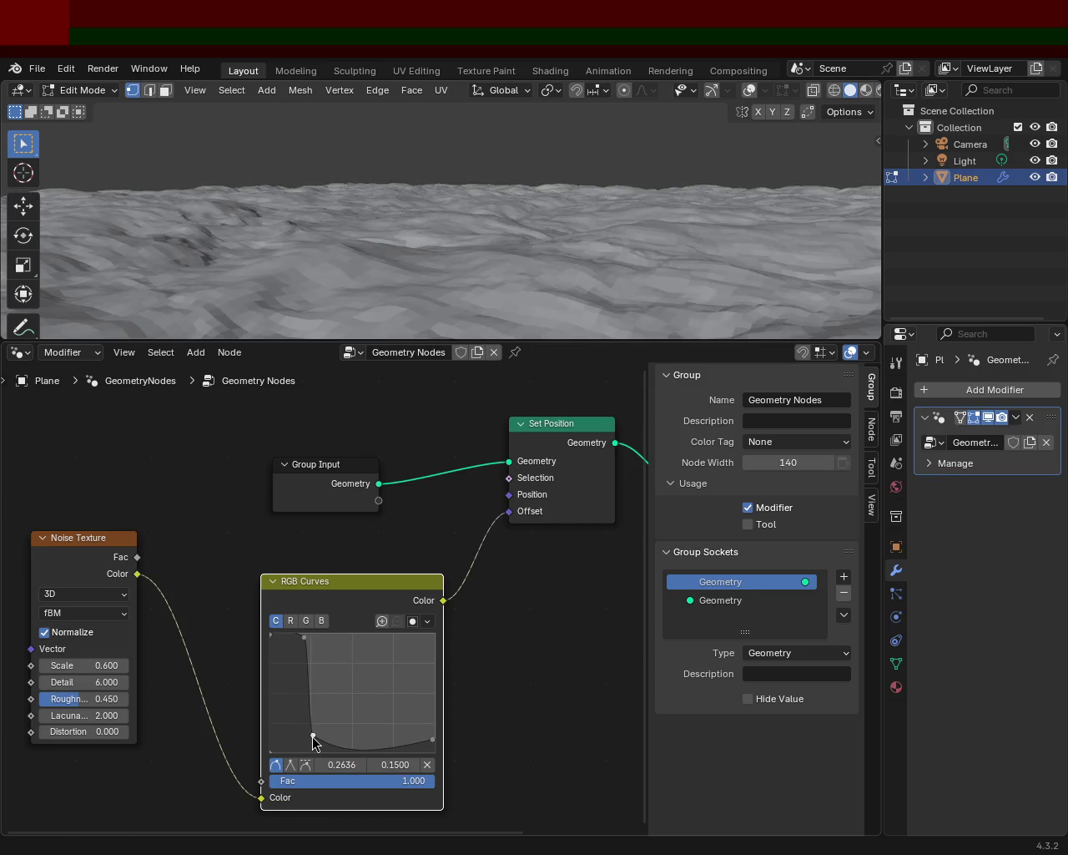
mouse_move(304, 639)
mouse_down()
mouse_move(322, 641)
mouse_move(322, 744)
mouse_up()
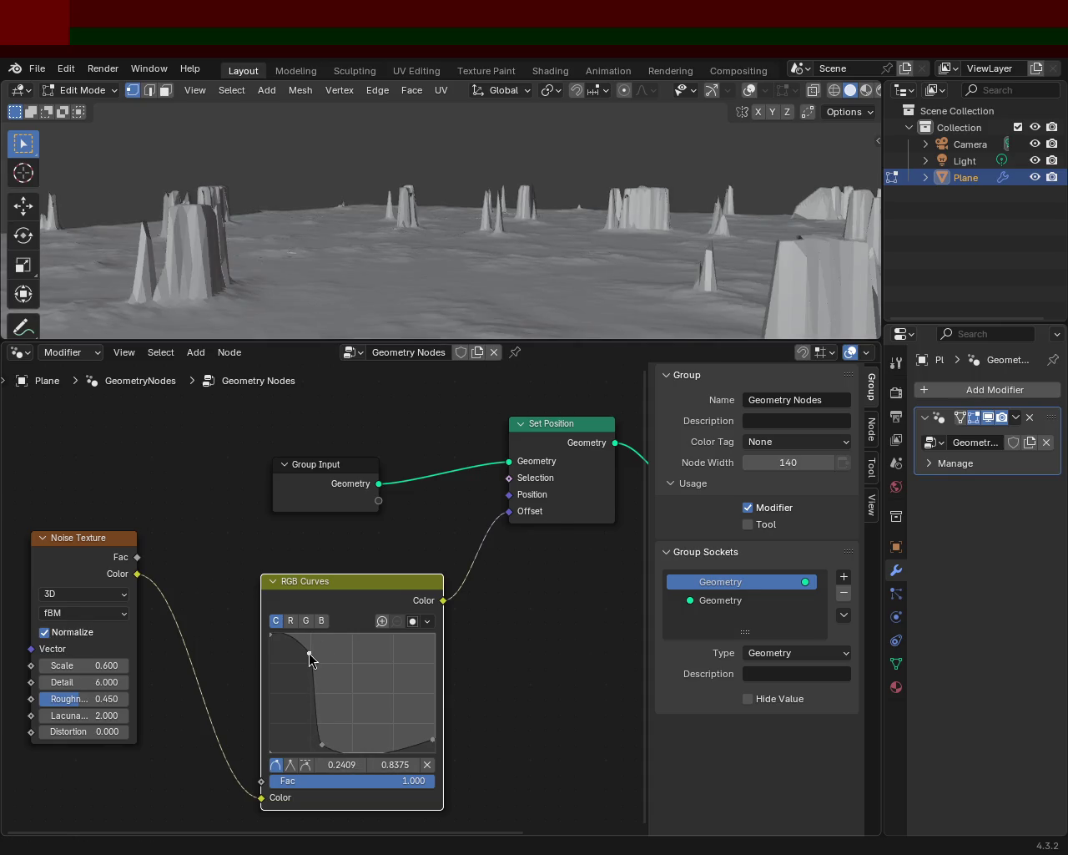
drag(309, 658, 297, 657)
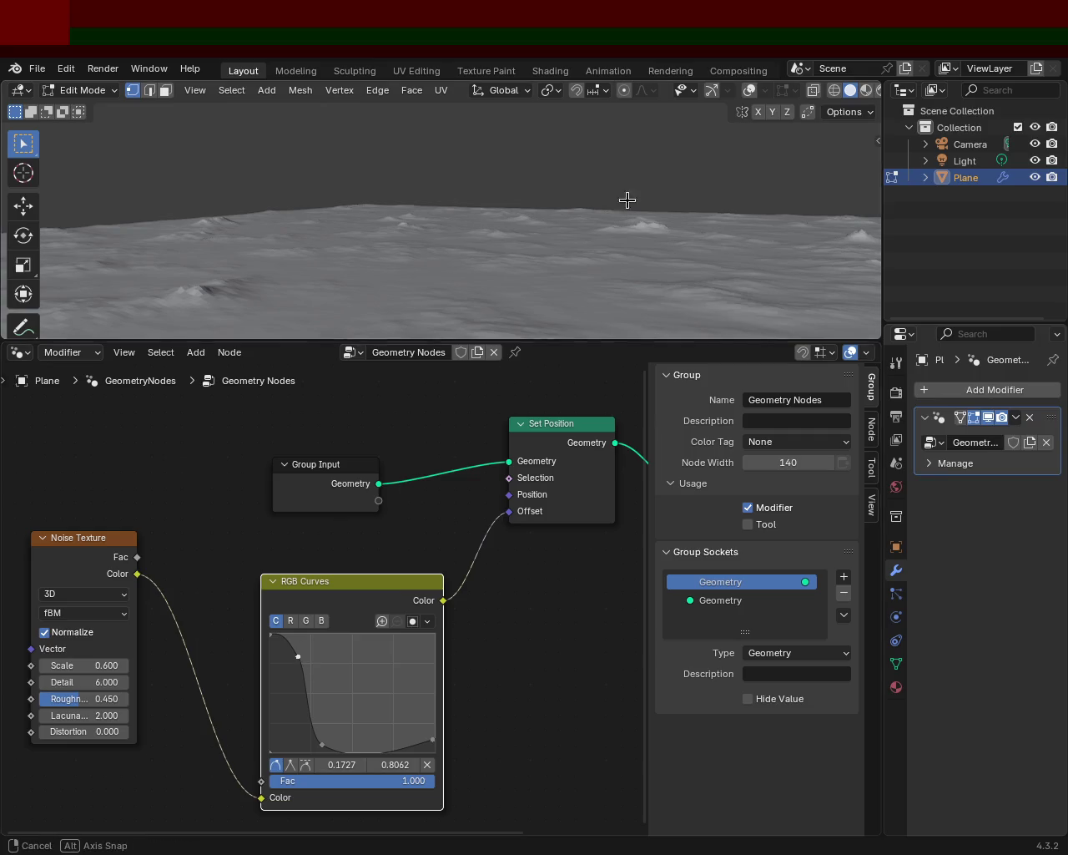
middle_drag(635, 187, 531, 197)
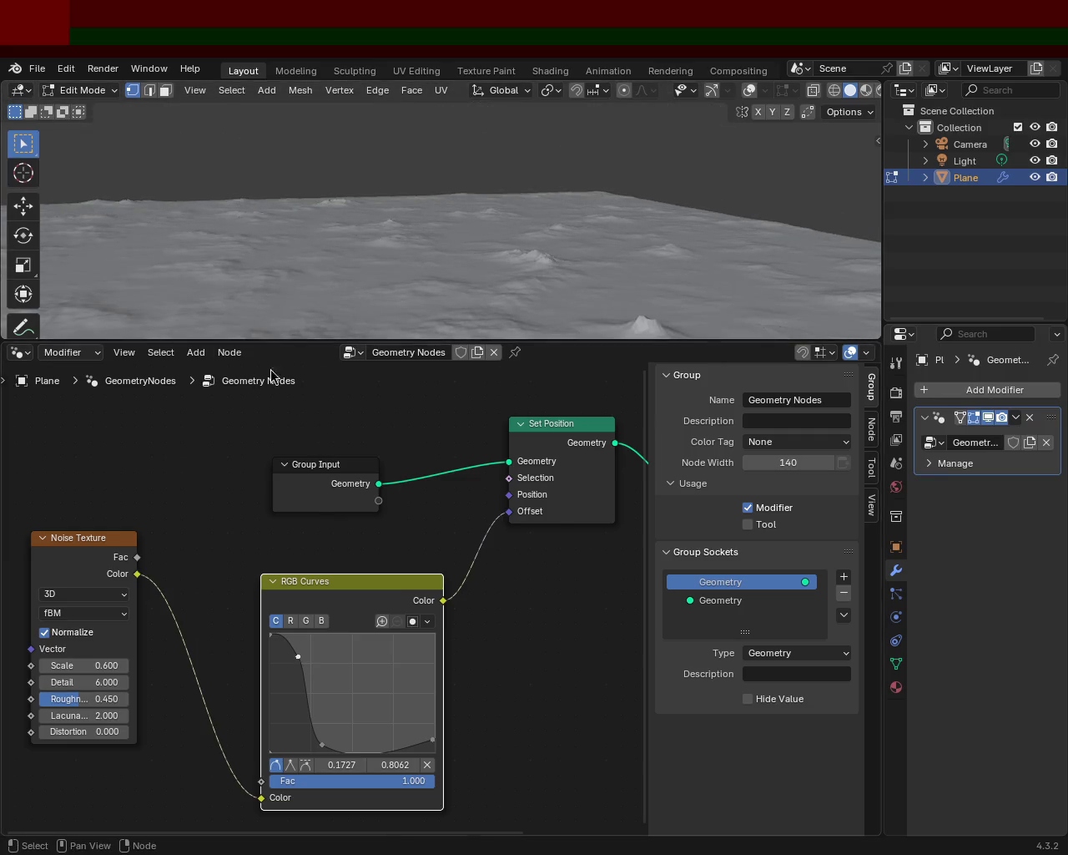
Delete the old RGB Curves node and add a fresh RGB Curves node via search.
key(x)
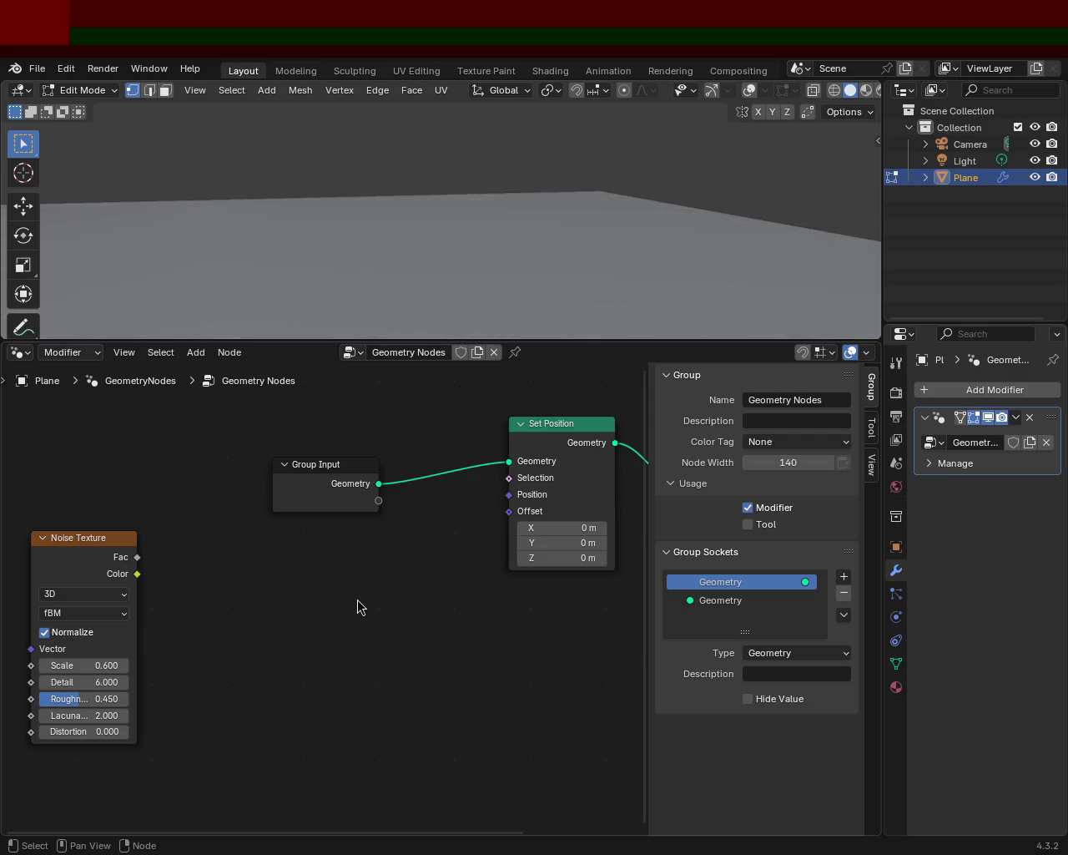
key(shift+a)
click(350, 548)
text(r)
key(Return)
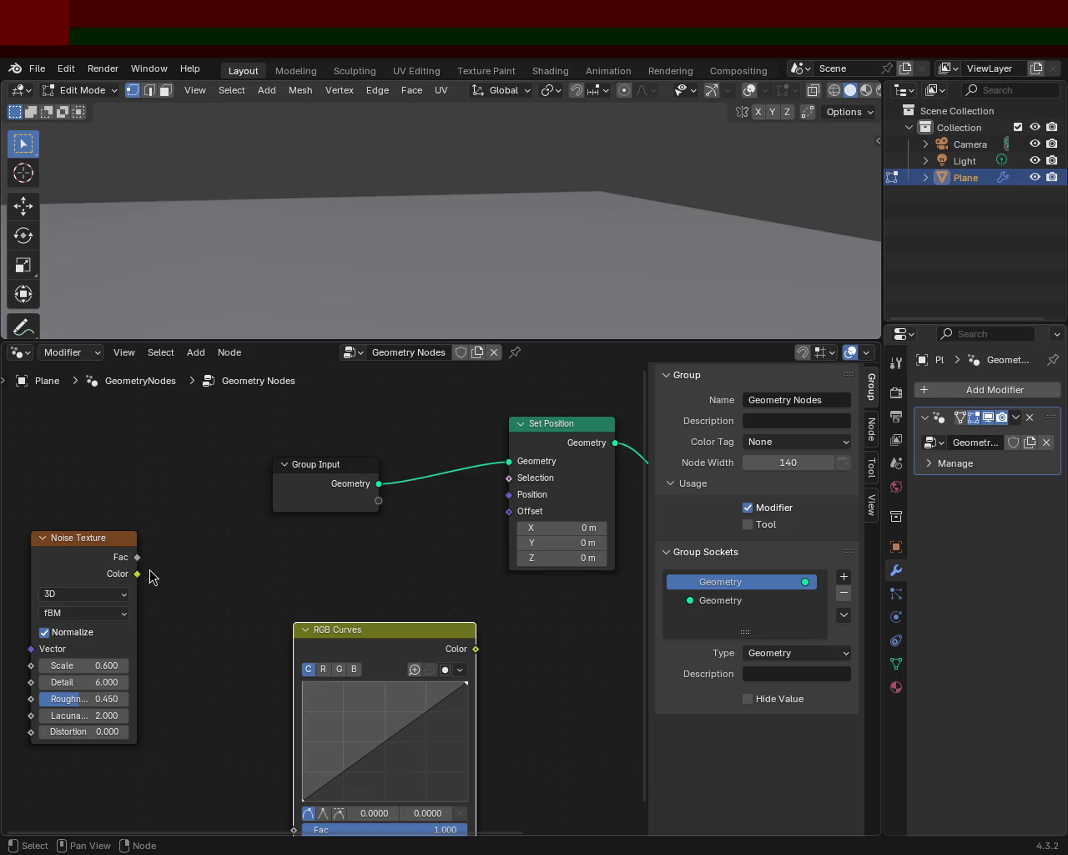
Route Noise Texture Color through RGB Curves into Set Position Offset and bend a gentle S-curve.
drag(138, 574, 292, 822)
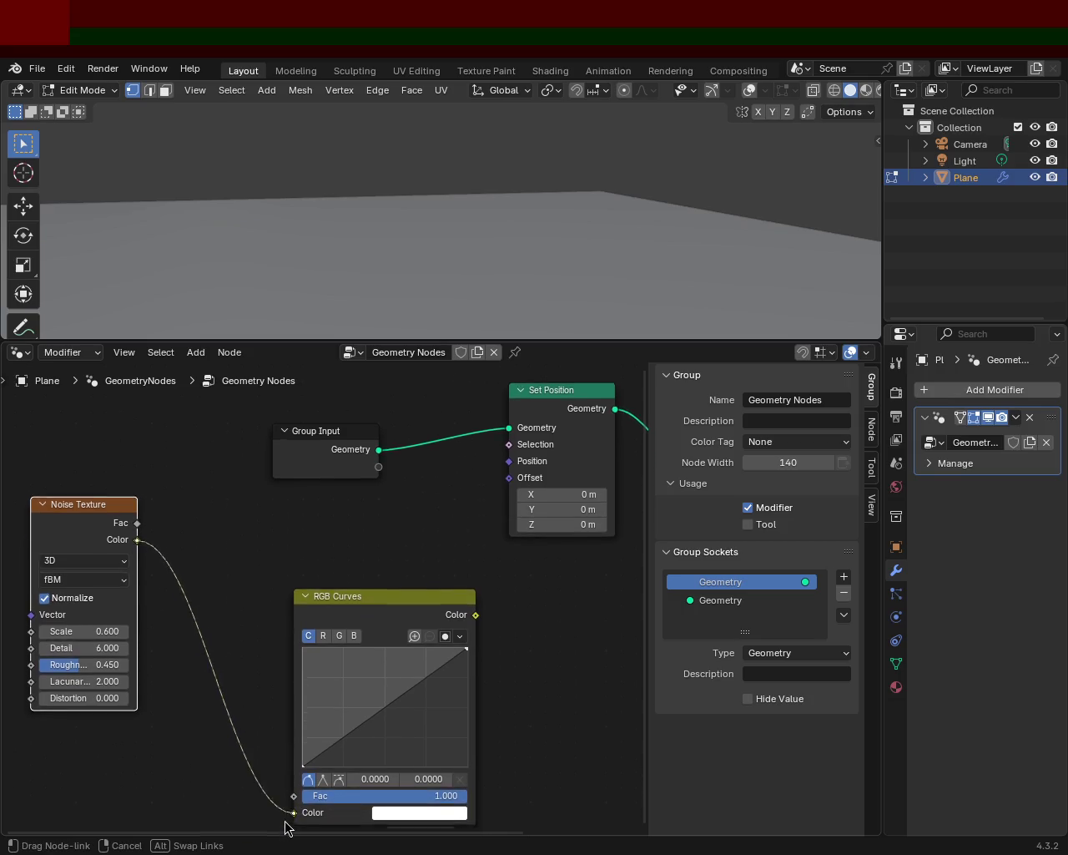
drag(138, 465, 294, 738)
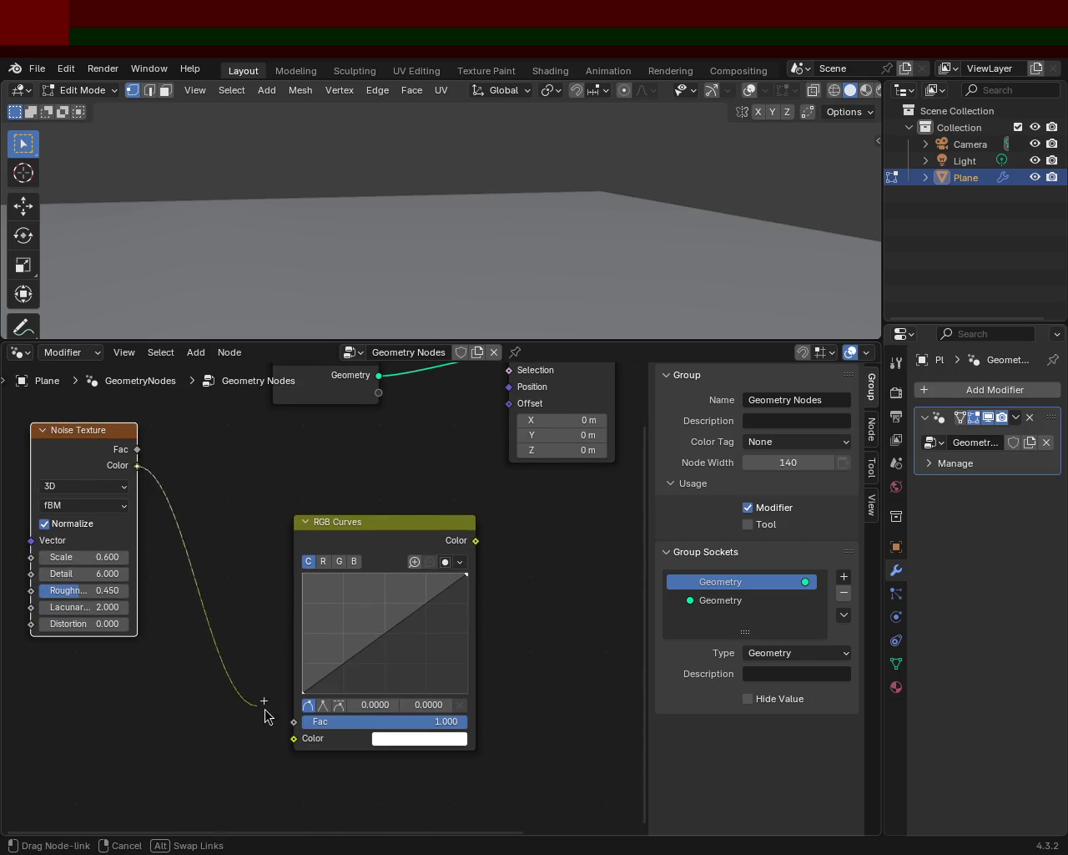
drag(476, 540, 485, 480)
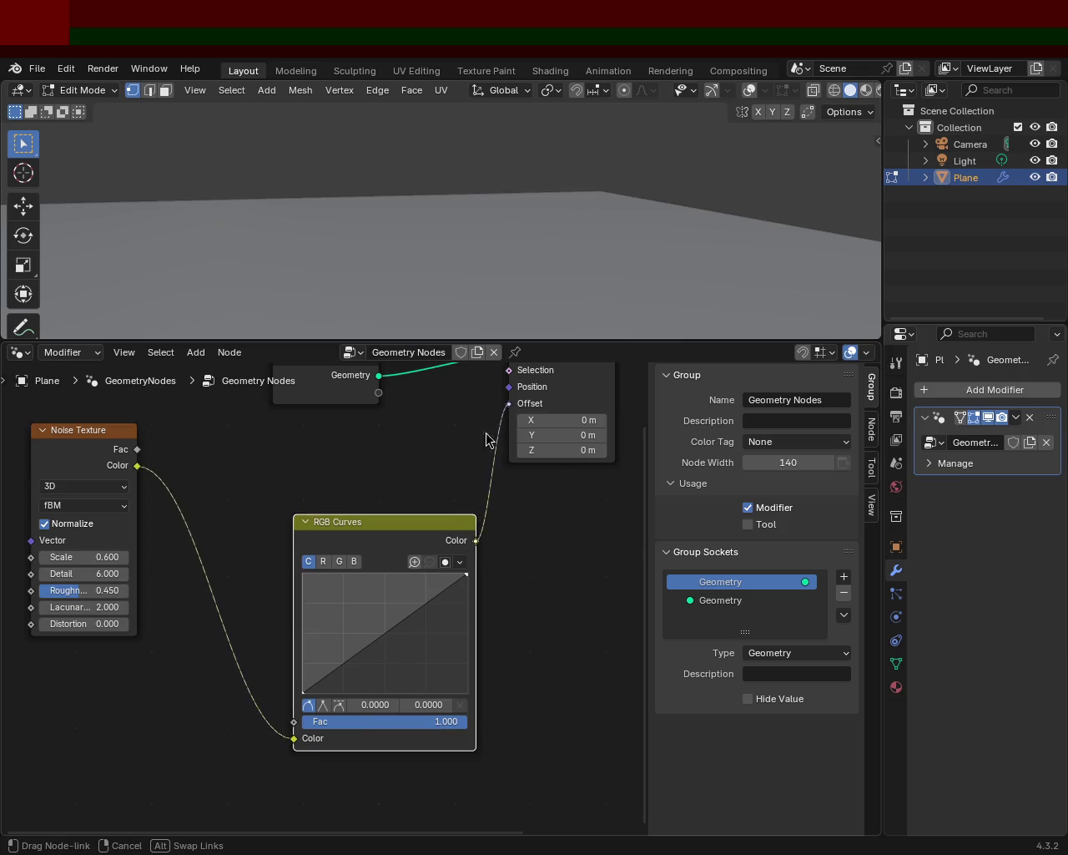
drag(499, 415, 508, 403)
mouse_move(341, 674)
mouse_down()
mouse_move(358, 688)
mouse_move(398, 591)
mouse_move(456, 578)
mouse_move(401, 691)
mouse_move(320, 684)
mouse_up()
drag(389, 683, 344, 677)
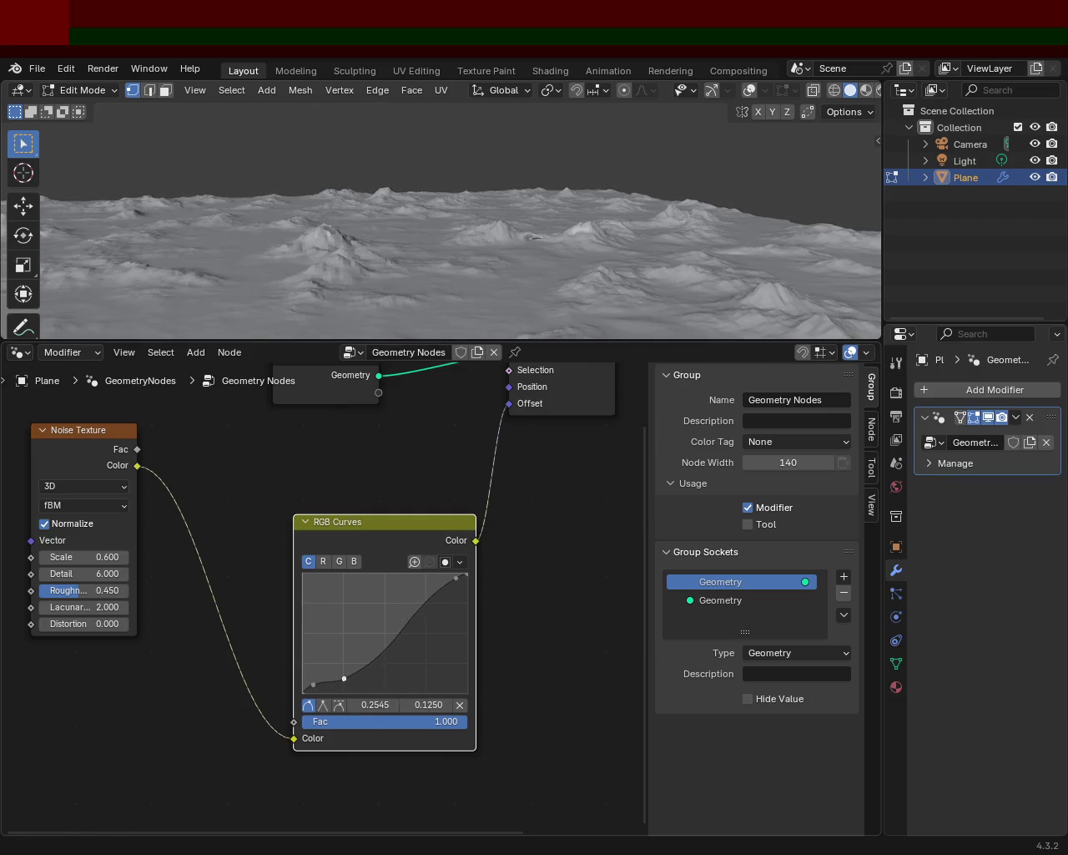
Add an upper curve point and raise it so higher values climb steeply.
drag(467, 588, 384, 597)
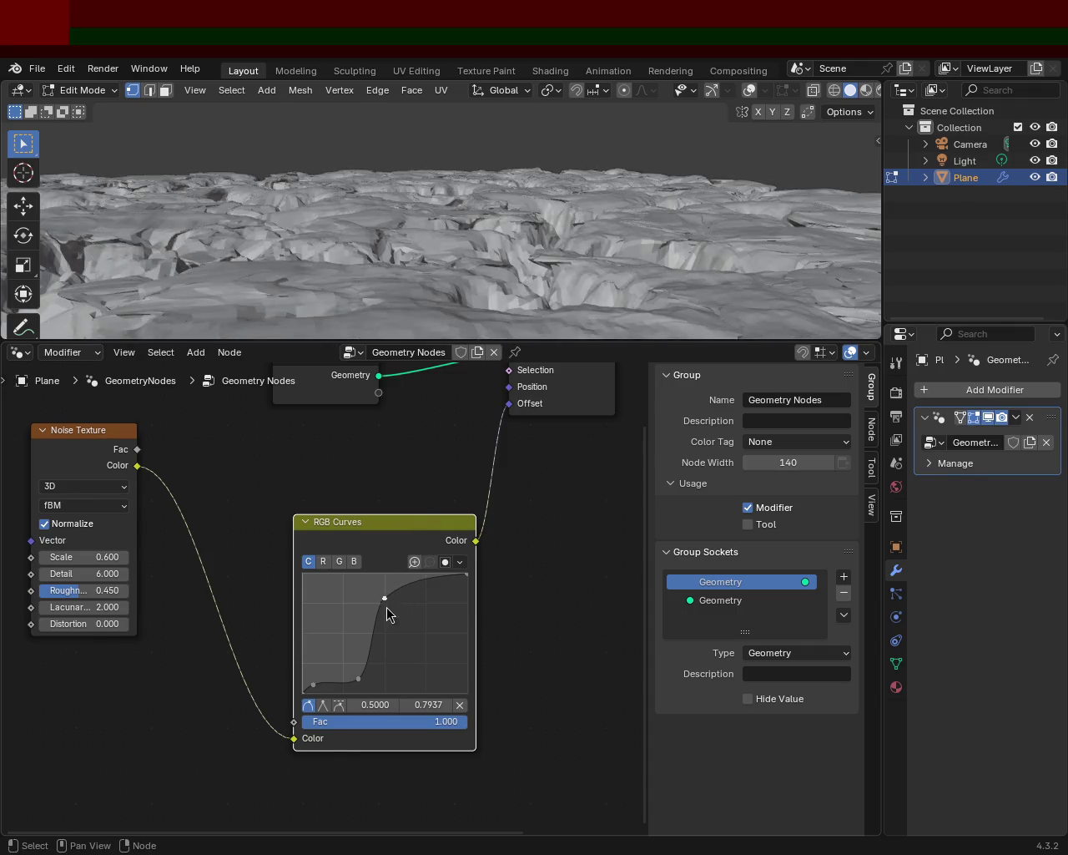
drag(387, 607, 410, 599)
mouse_move(477, 338)
middle_down()
mouse_move(476, 119)
mouse_move(523, 184)
mouse_move(500, 213)
mouse_move(485, 192)
mouse_move(484, 214)
mouse_move(508, 191)
mouse_move(495, 205)
mouse_move(523, 210)
middle_up()
drag(359, 680, 374, 682)
mouse_move(417, 238)
middle_down()
mouse_move(424, 245)
mouse_move(310, 191)
mouse_move(262, 232)
mouse_move(493, 182)
mouse_move(493, 209)
middle_up()
Lower the left endpoint and settle the lower-middle point near 0.4545/0.2250 to keep lows flat.
drag(466, 582, 428, 583)
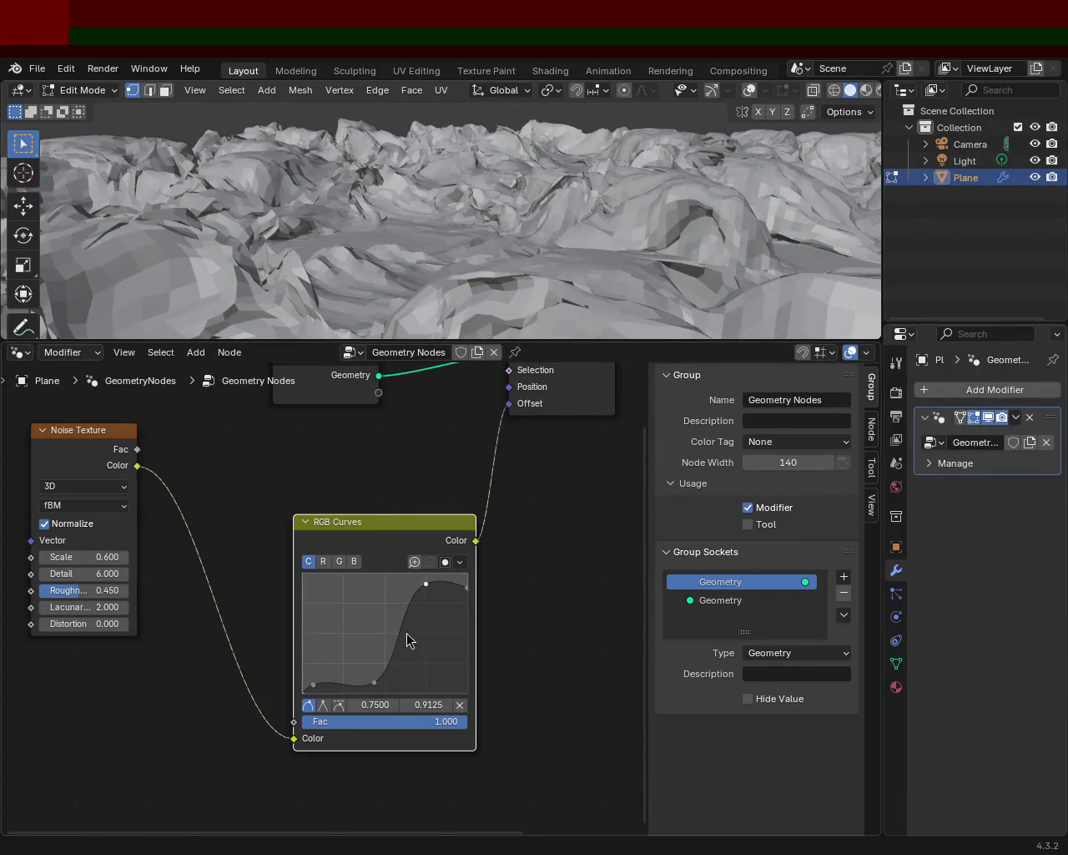
mouse_move(374, 682)
mouse_down()
mouse_move(397, 673)
mouse_move(377, 677)
mouse_up()
drag(313, 684, 305, 668)
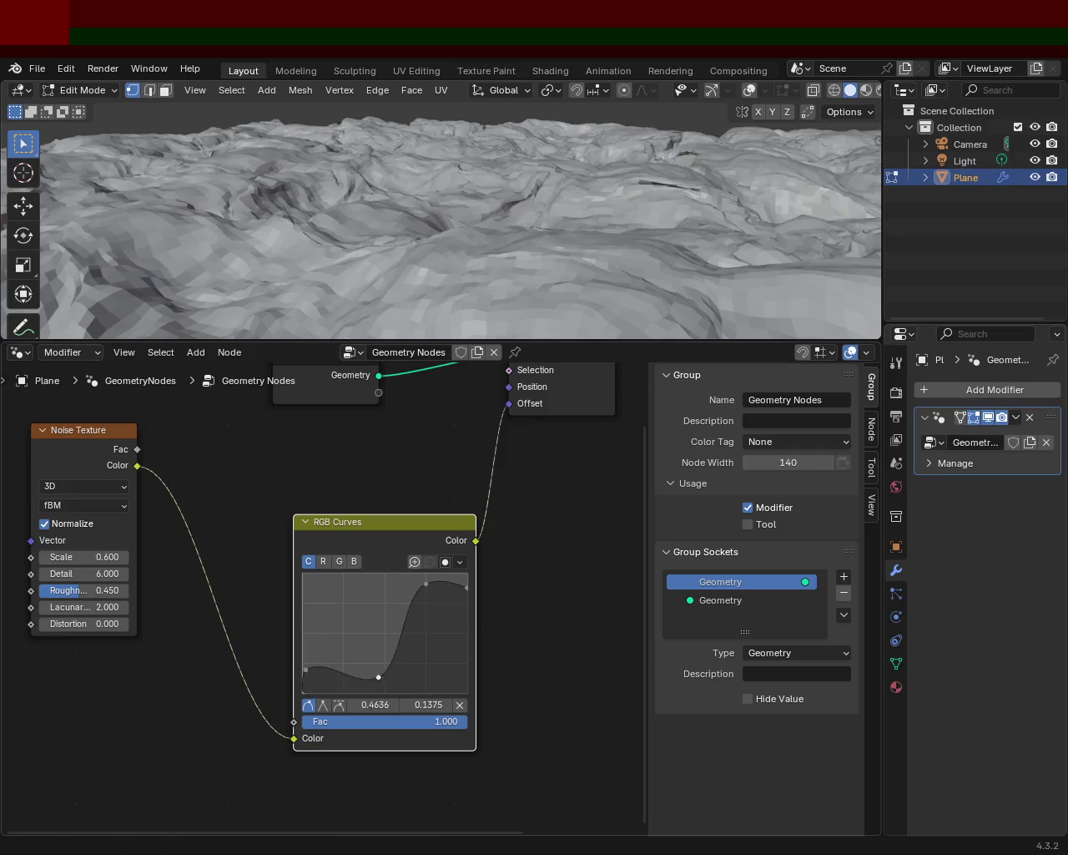
drag(305, 674, 310, 680)
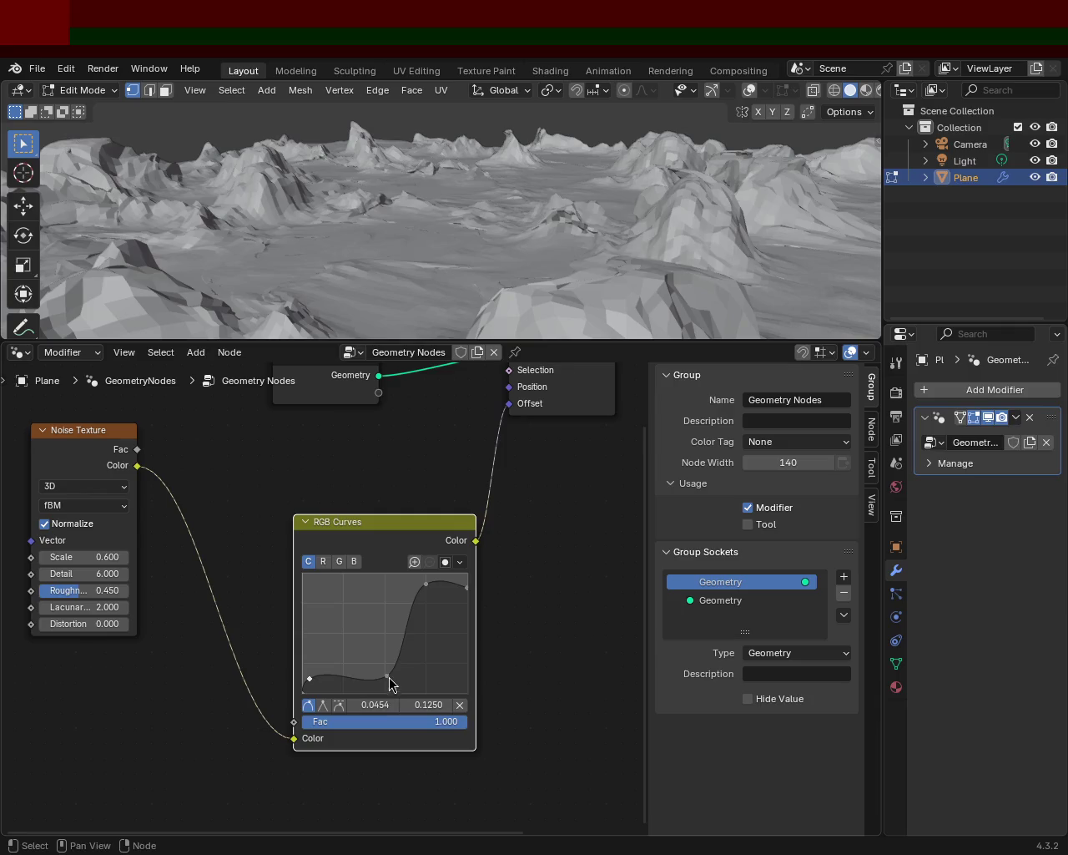
drag(389, 678, 365, 678)
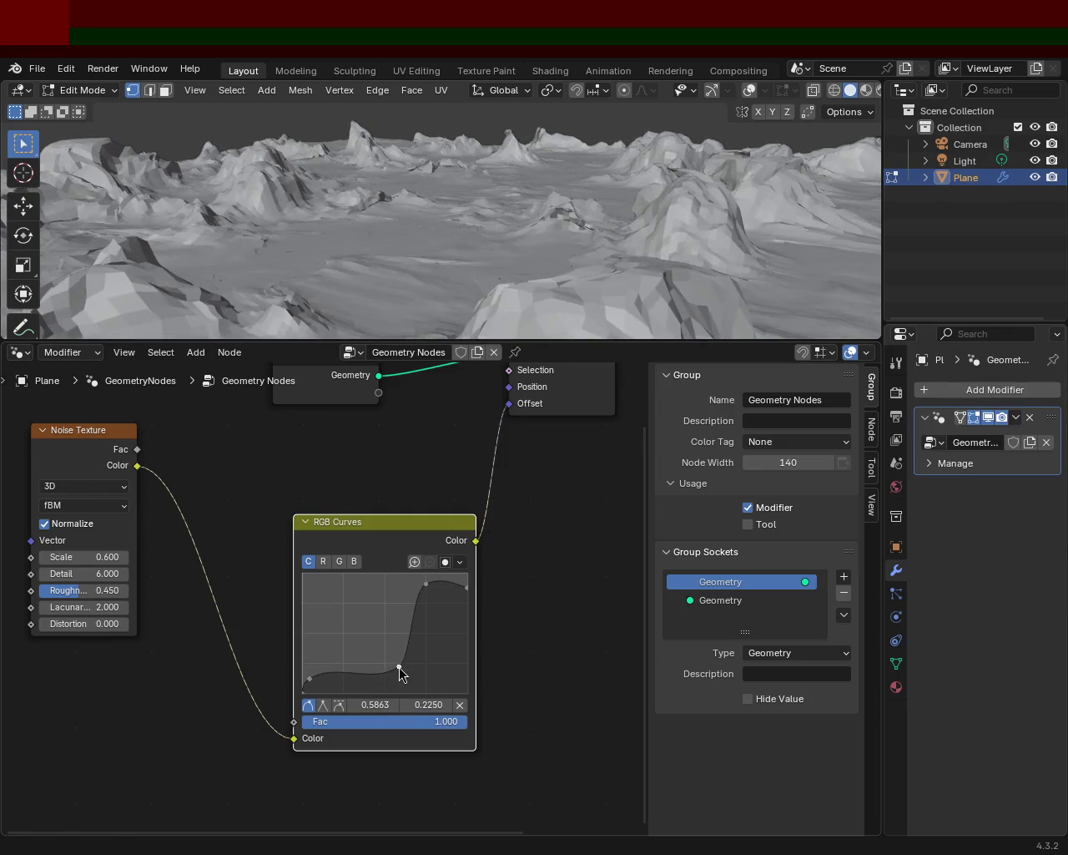
drag(387, 672, 374, 668)
mouse_move(603, 208)
middle_down()
mouse_move(333, 193)
mouse_move(279, 202)
mouse_move(242, 227)
middle_up()
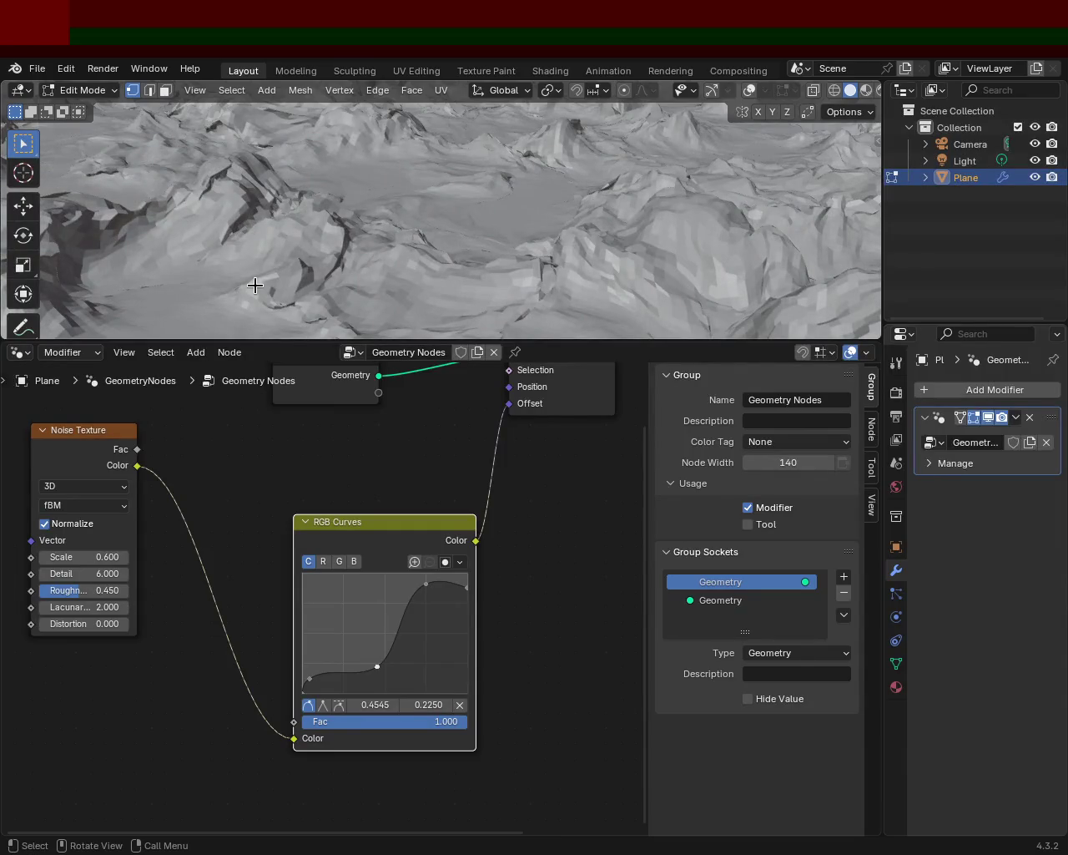
Shift the middle point right and lower the upper point to soften the peaks.
drag(377, 666, 395, 668)
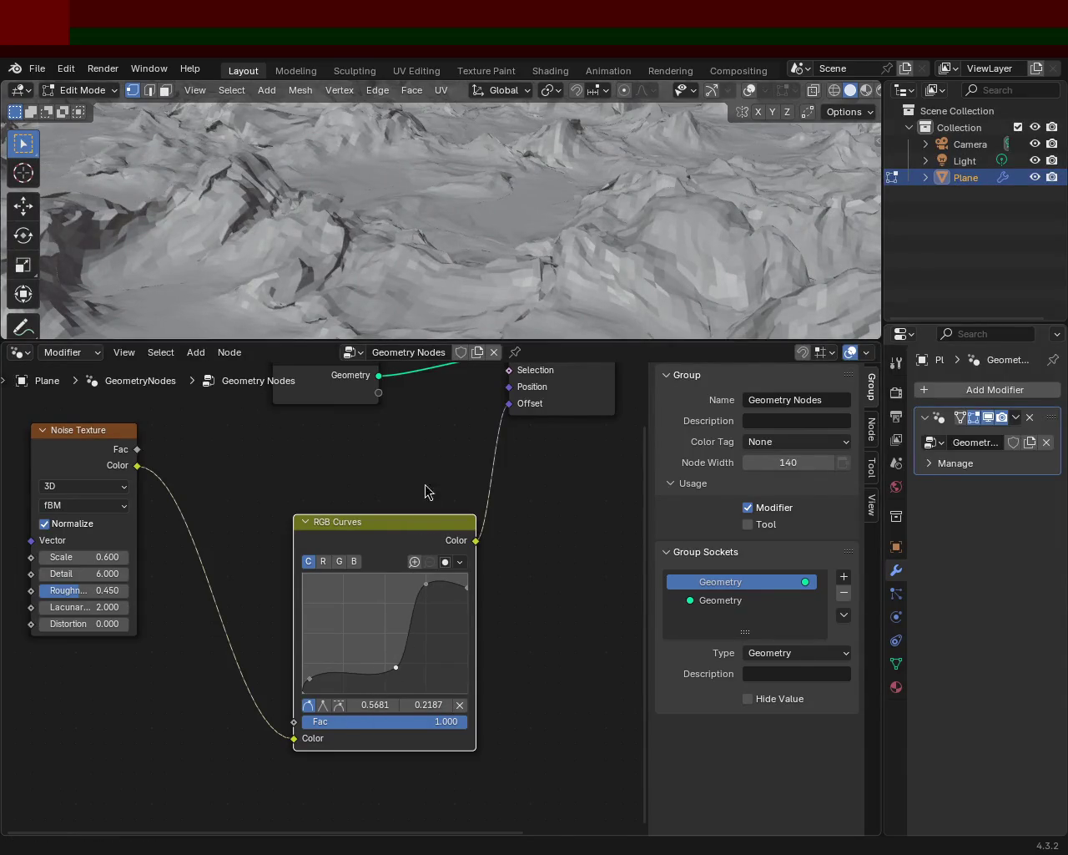
middle_drag(467, 234, 489, 237)
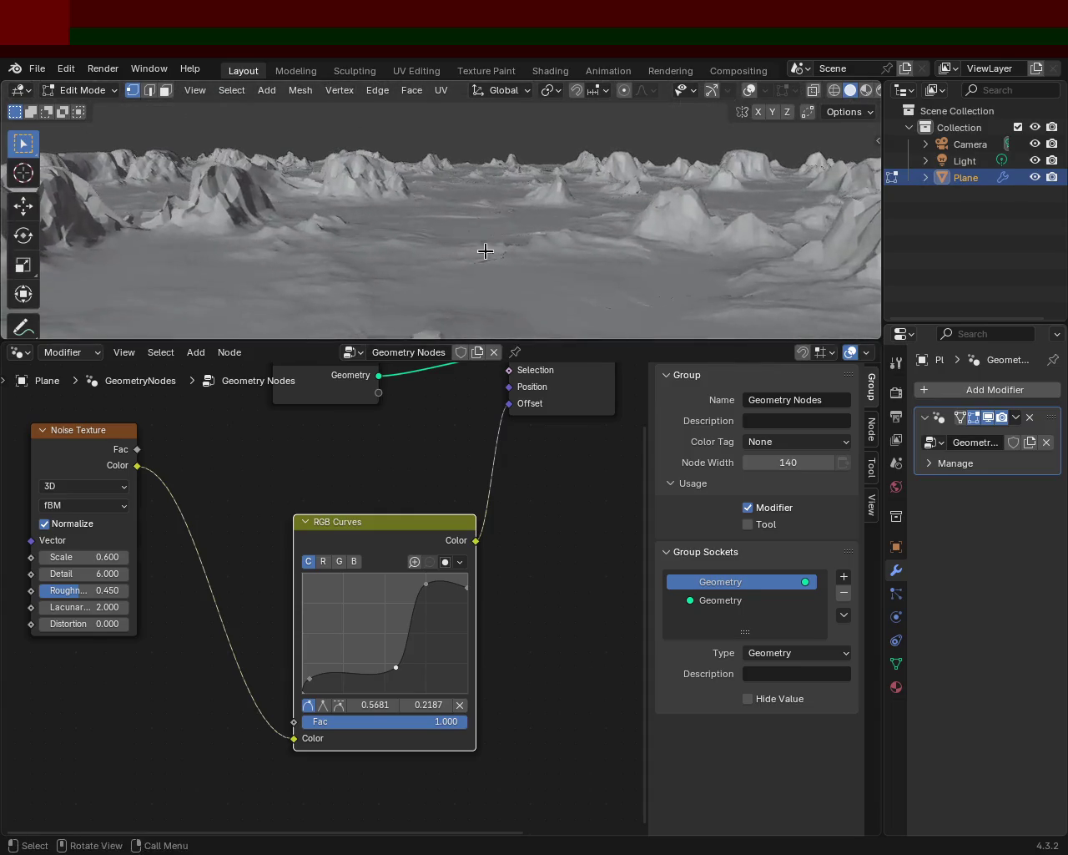
mouse_move(381, 674)
mouse_down()
mouse_move(362, 671)
mouse_move(382, 670)
mouse_up()
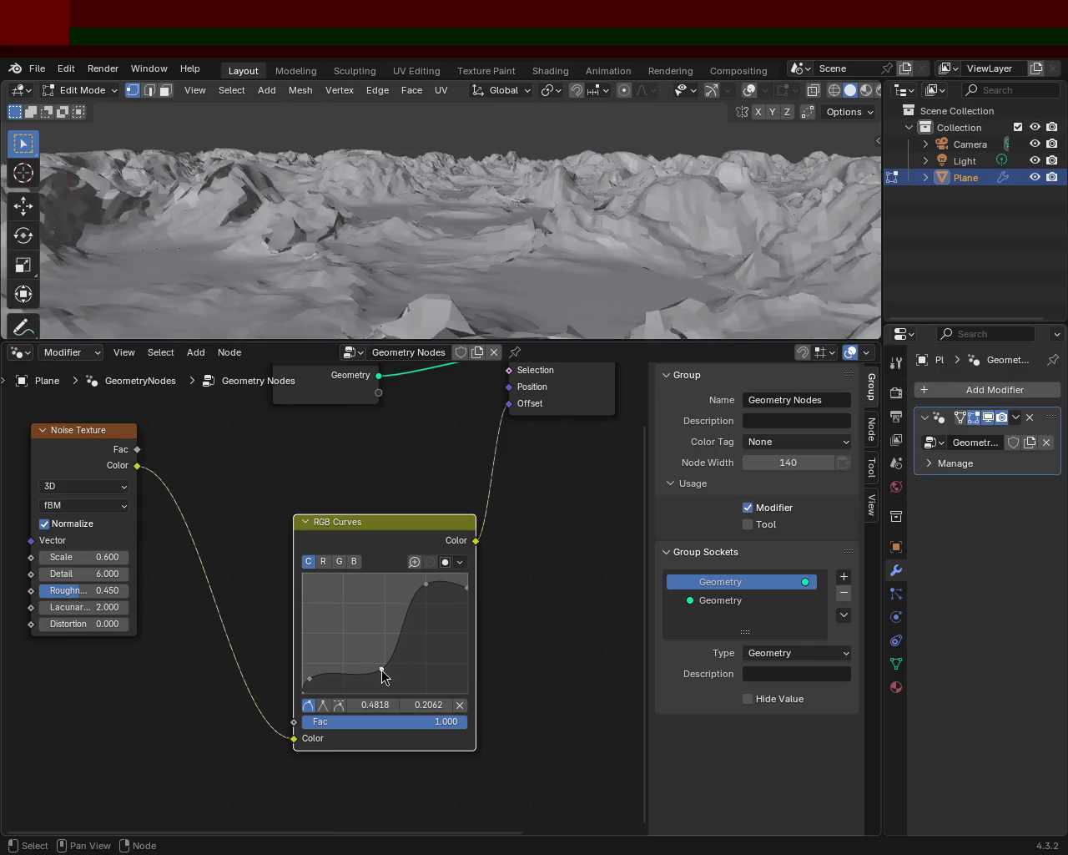
mouse_move(493, 293)
middle_down()
mouse_move(319, 236)
mouse_move(370, 243)
mouse_move(430, 507)
middle_up()
mouse_move(434, 594)
mouse_down()
mouse_move(435, 603)
mouse_move(425, 594)
mouse_move(467, 579)
mouse_up()
mouse_move(601, 222)
middle_down()
mouse_move(576, 161)
mouse_move(768, 156)
mouse_move(34, 185)
mouse_move(692, 171)
middle_up()
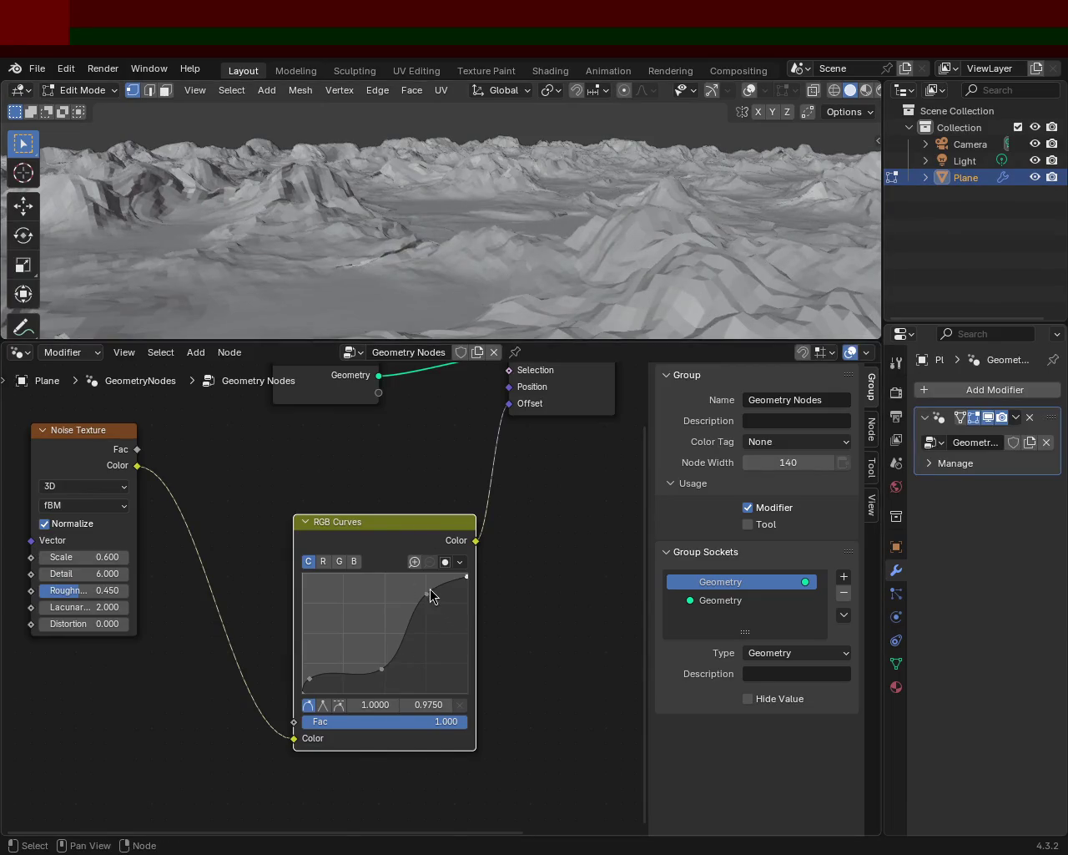
drag(429, 589, 434, 582)
Add upper curve points so the curve climbs through 0.6045/0.5687 to end at 0.9818/0.8750.
mouse_move(391, 644)
mouse_down()
mouse_move(403, 593)
mouse_move(427, 618)
mouse_move(406, 603)
mouse_up()
mouse_move(481, 226)
middle_down()
mouse_move(630, 197)
mouse_move(585, 276)
middle_up()
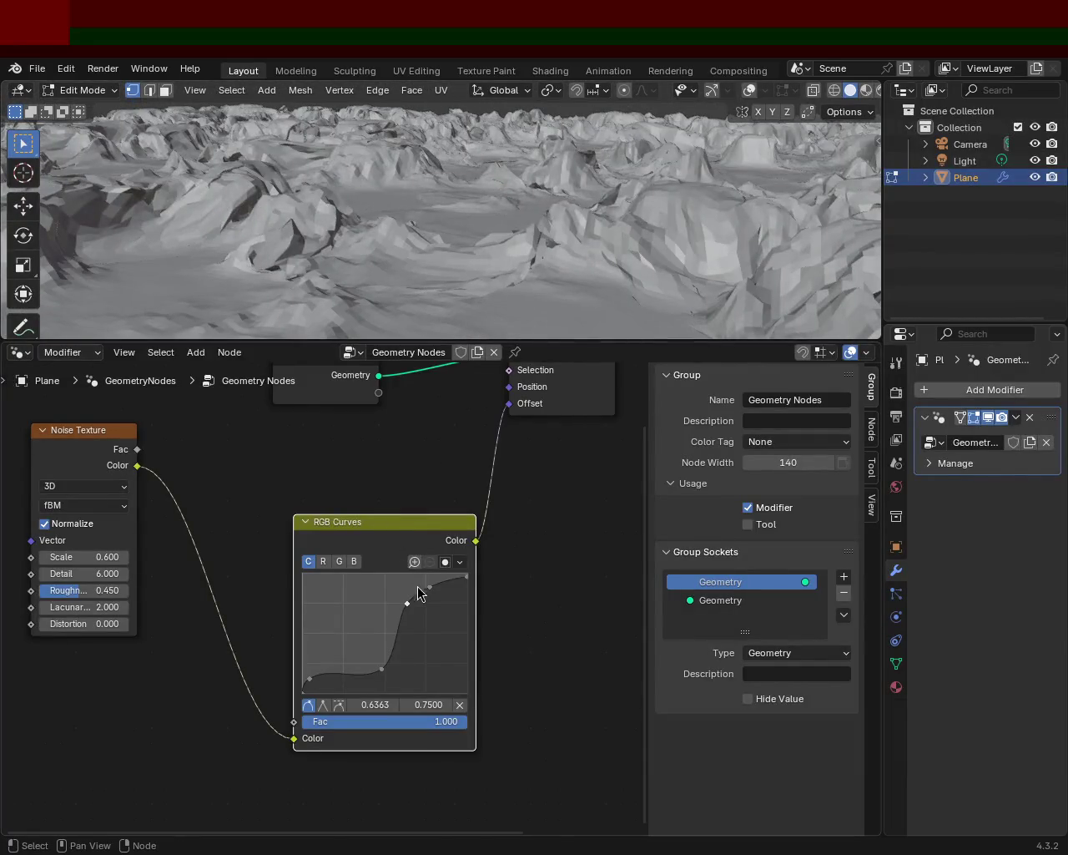
drag(430, 587, 411, 611)
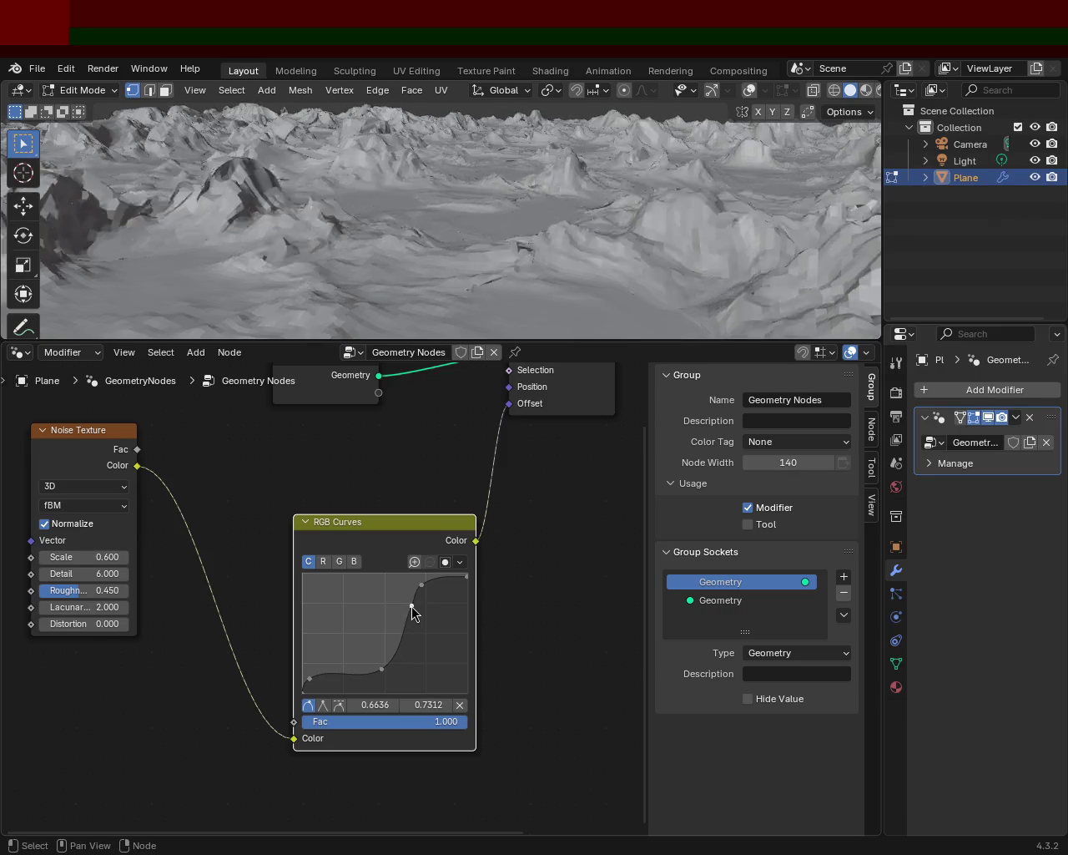
middle_drag(492, 196, 453, 215)
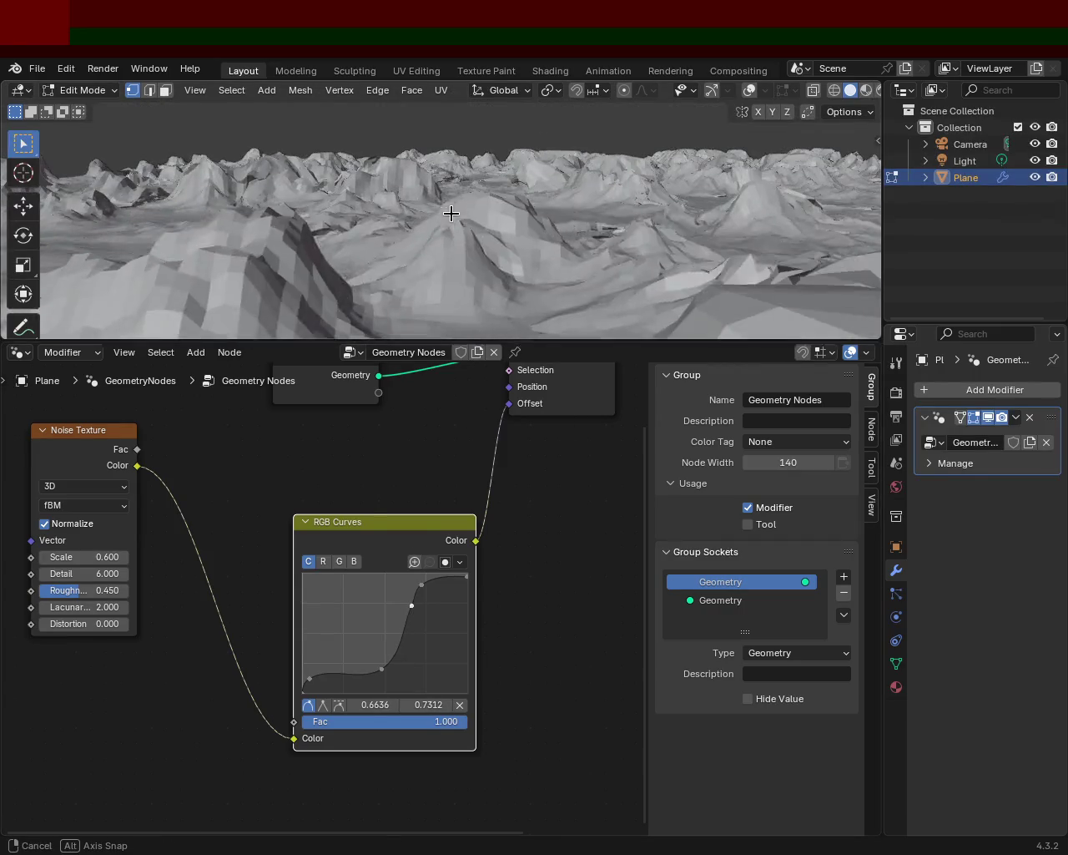
mouse_move(418, 585)
mouse_down()
mouse_move(430, 590)
mouse_move(406, 624)
mouse_up()
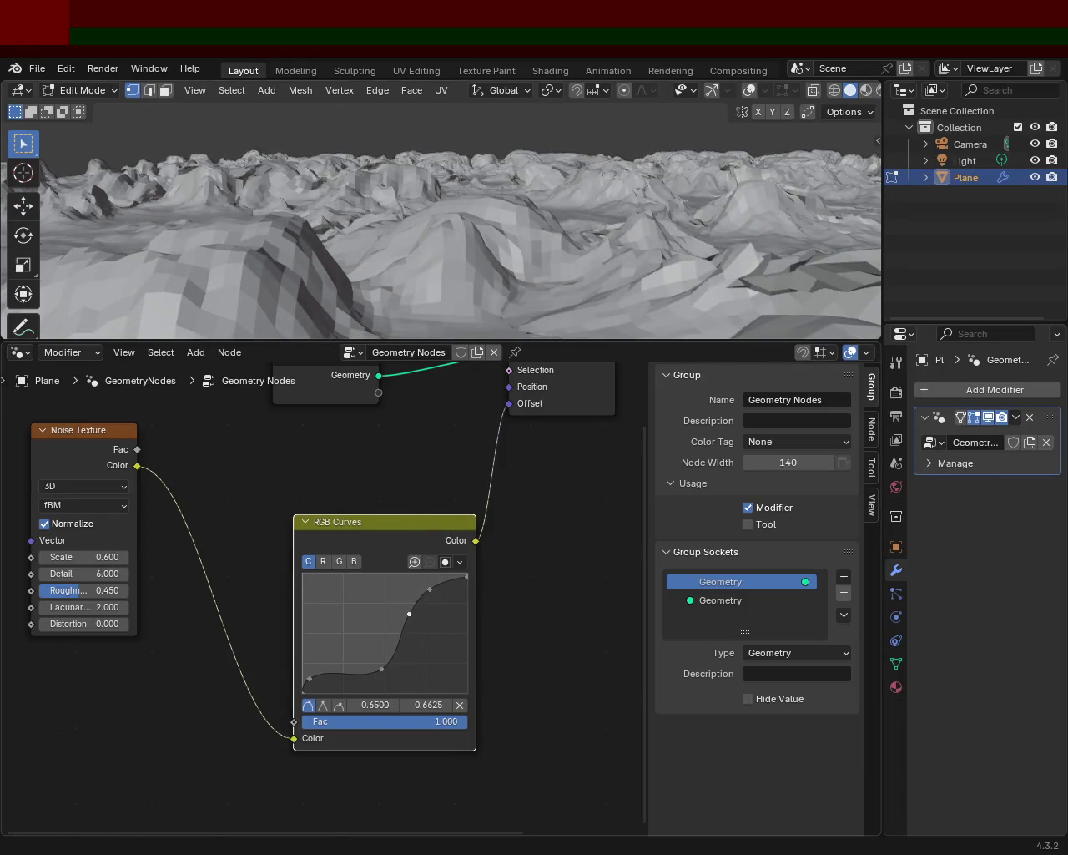
mouse_move(520, 307)
middle_down()
mouse_move(481, 224)
mouse_move(743, 235)
middle_up()
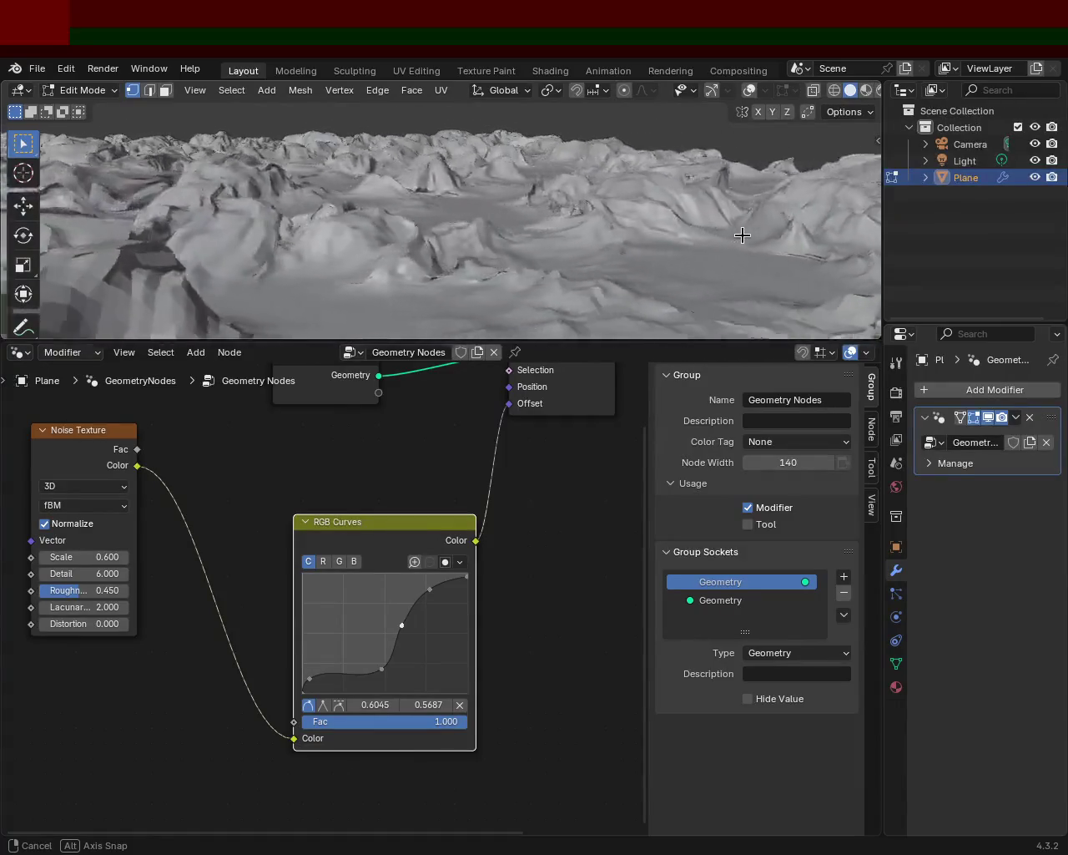
mouse_move(743, 235)
middle_down()
mouse_move(679, 221)
mouse_move(443, 241)
middle_up()
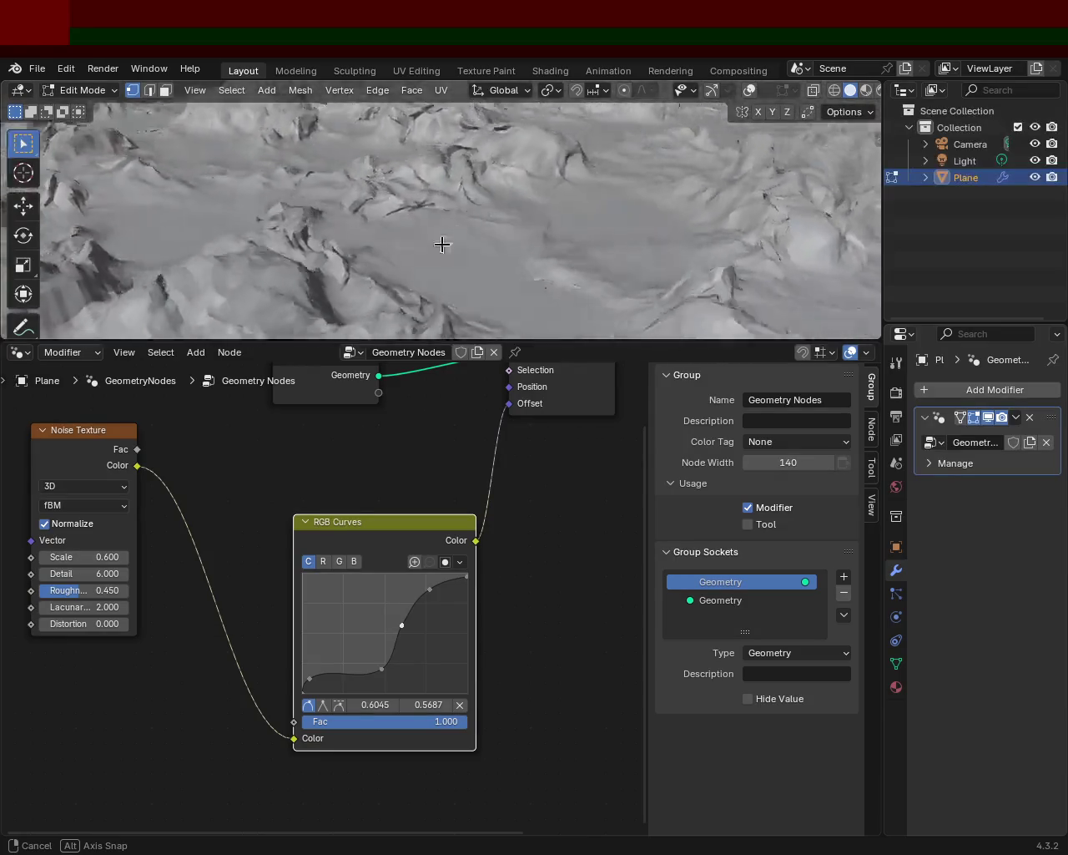
middle_drag(443, 241, 400, 334)
Adjust the curve endpoints and shift the middle points right to steepen the rise.
drag(466, 576, 466, 579)
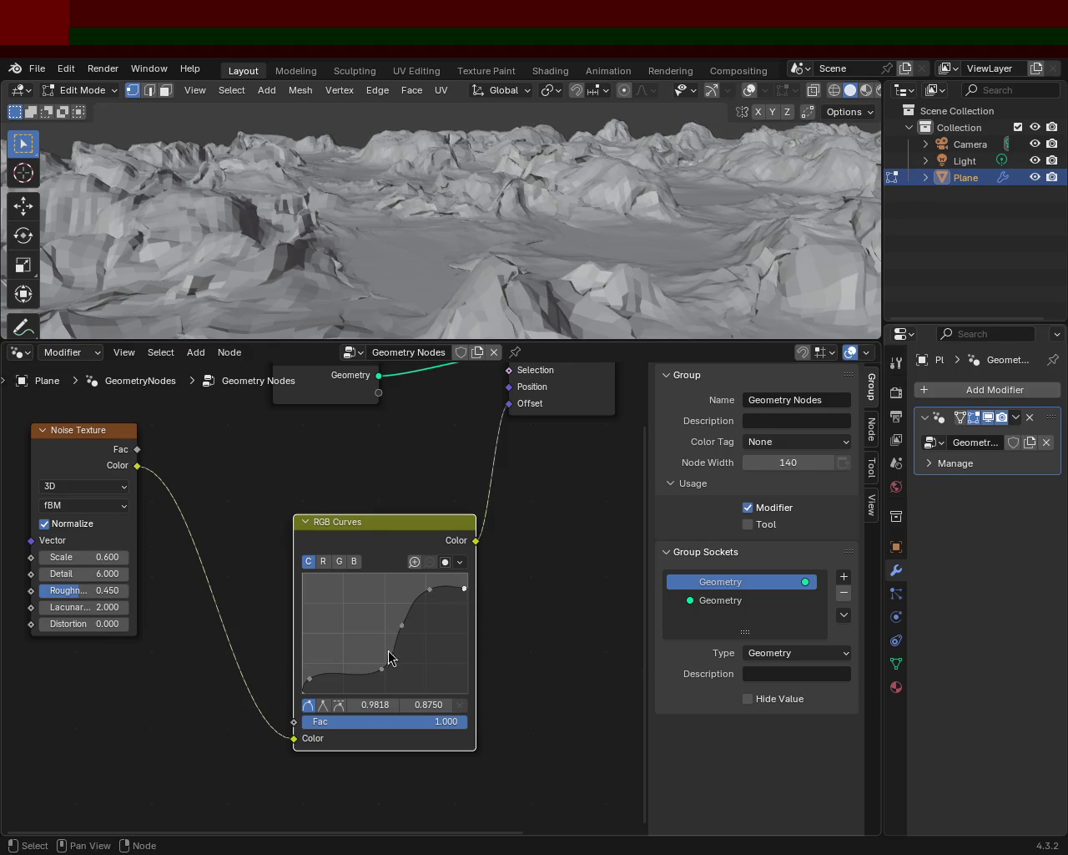
drag(317, 678, 322, 675)
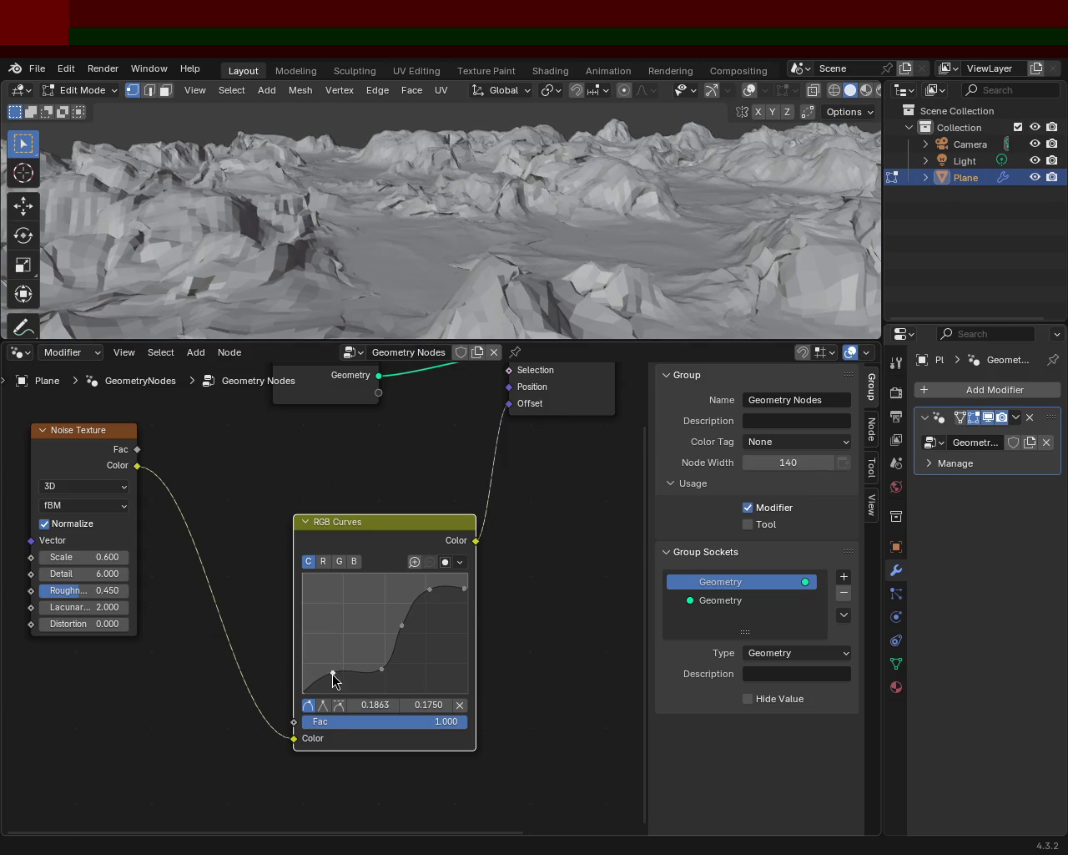
mouse_move(332, 674)
mouse_down()
mouse_move(354, 681)
mouse_move(312, 674)
mouse_up()
mouse_move(549, 303)
middle_down()
mouse_move(531, 198)
mouse_move(715, 209)
mouse_move(715, 169)
mouse_move(596, 250)
mouse_move(448, 201)
mouse_move(656, 322)
mouse_move(583, 277)
mouse_move(606, 162)
mouse_move(512, 253)
mouse_move(599, 236)
mouse_move(718, 249)
mouse_move(685, 234)
mouse_move(510, 251)
middle_up()
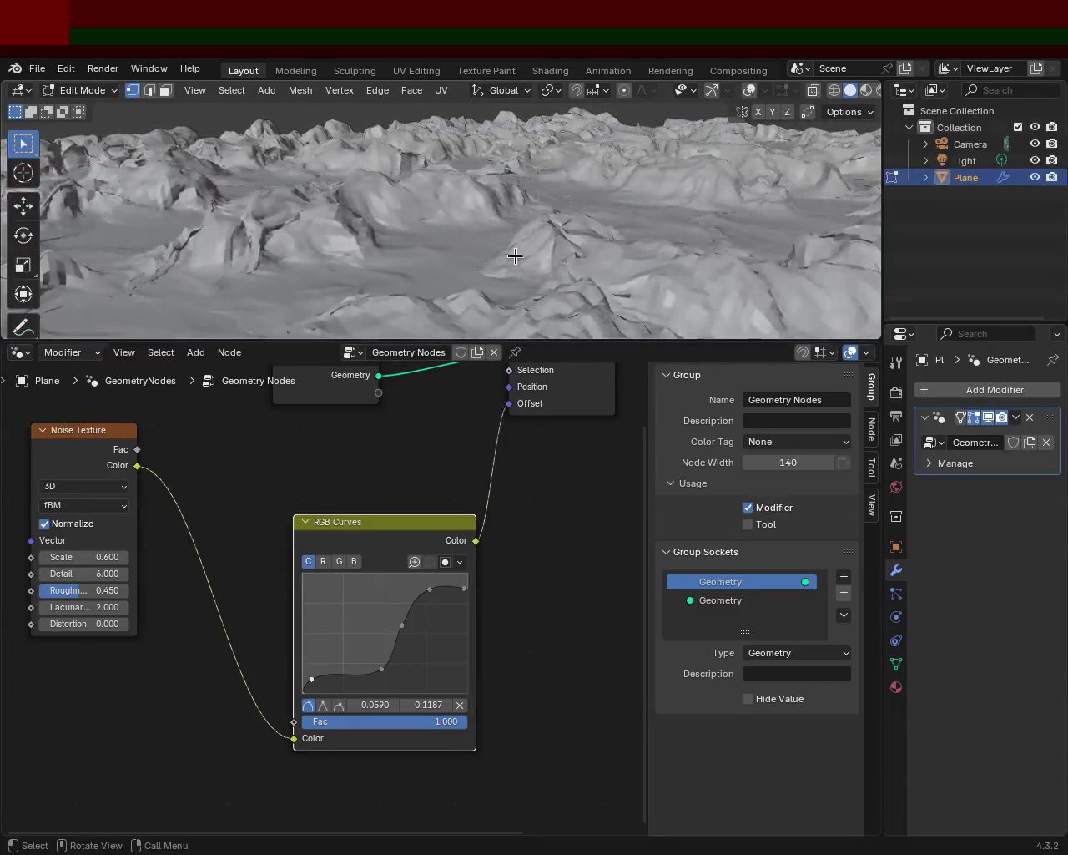
mouse_move(384, 670)
mouse_down()
mouse_move(399, 669)
mouse_move(413, 623)
mouse_move(449, 594)
mouse_move(432, 625)
mouse_up()
click(431, 624)
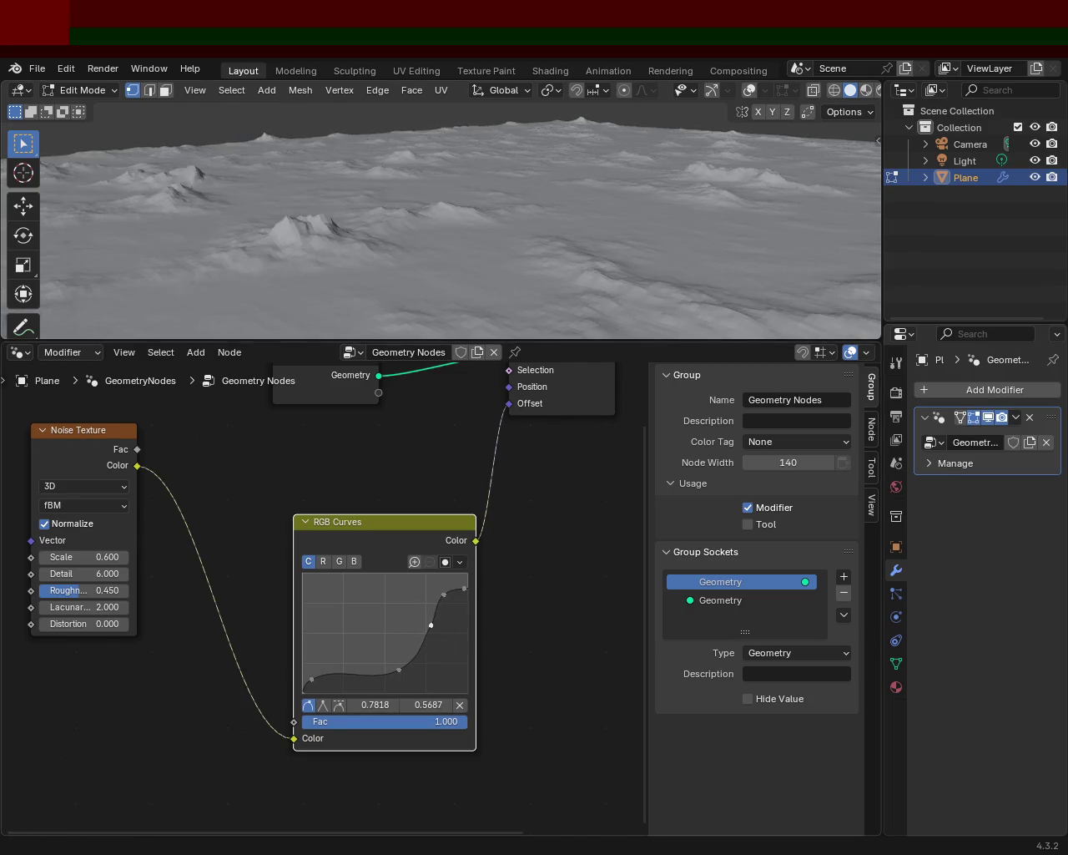
middle_drag(591, 241, 450, 243)
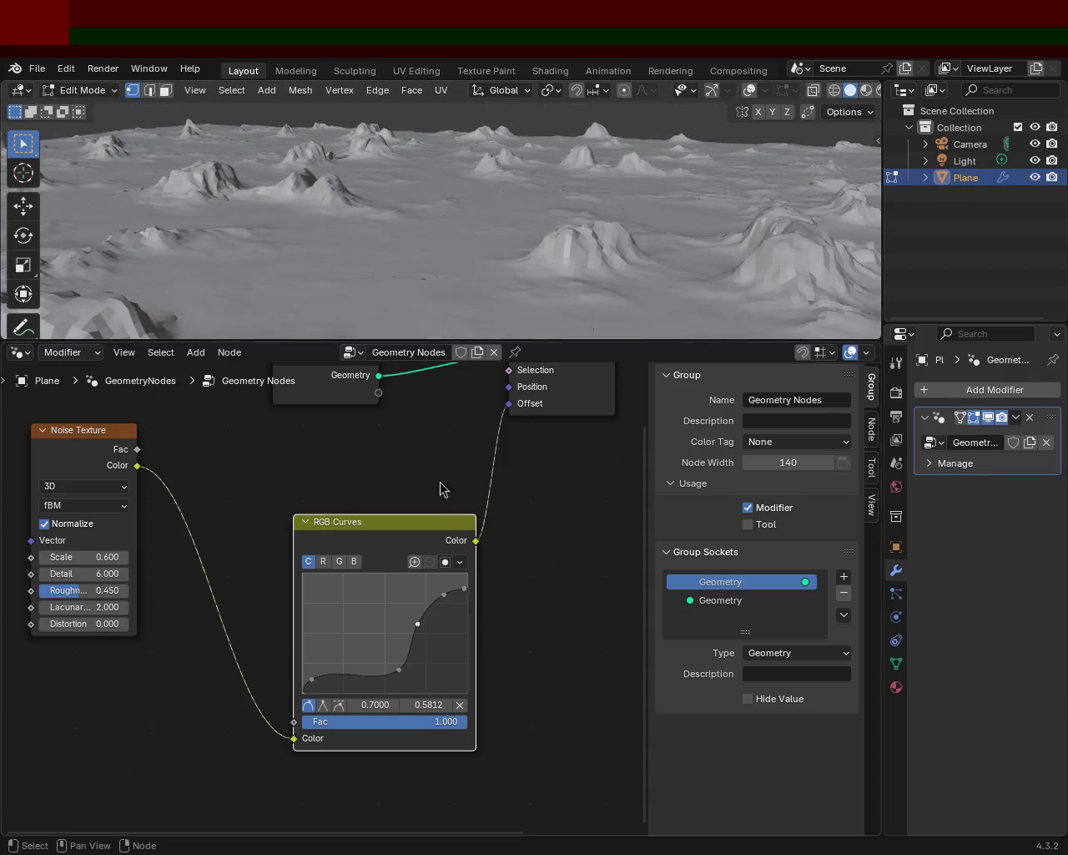
Lower the right endpoint to cap peak height and add upper points for plateau-like peaks.
drag(464, 588, 429, 641)
click(451, 615)
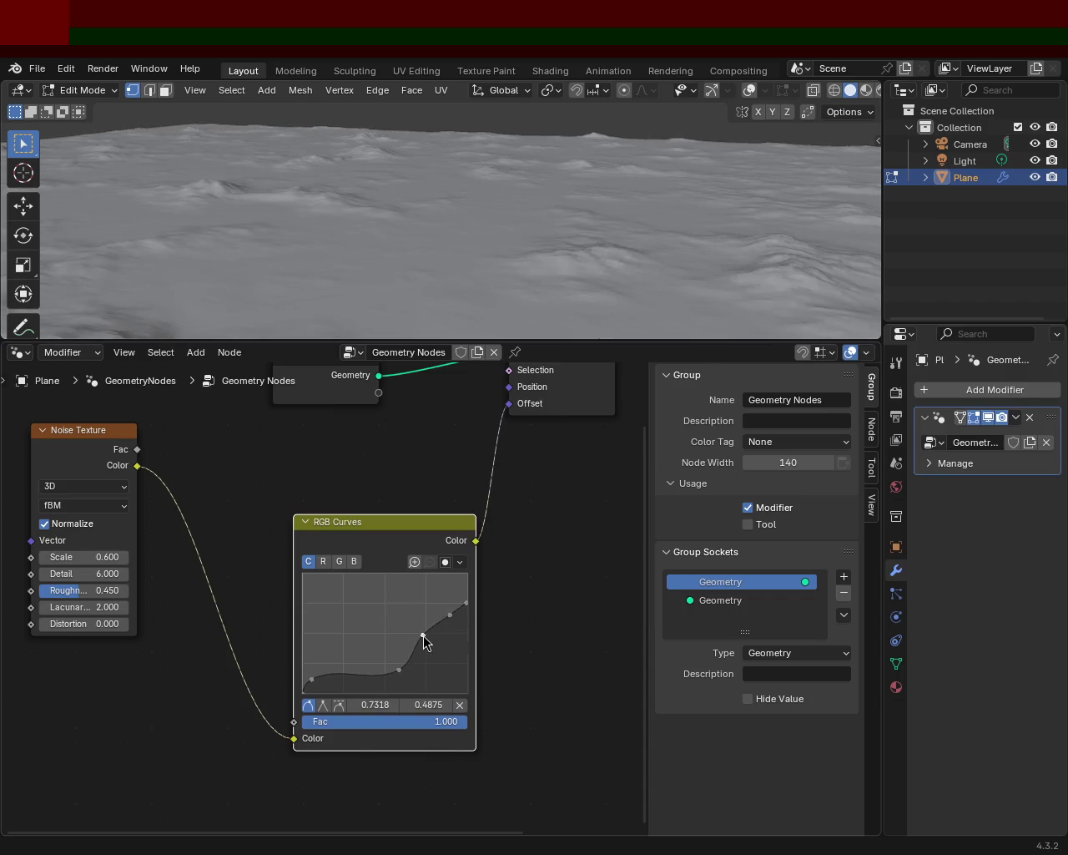
middle_drag(555, 262, 596, 249)
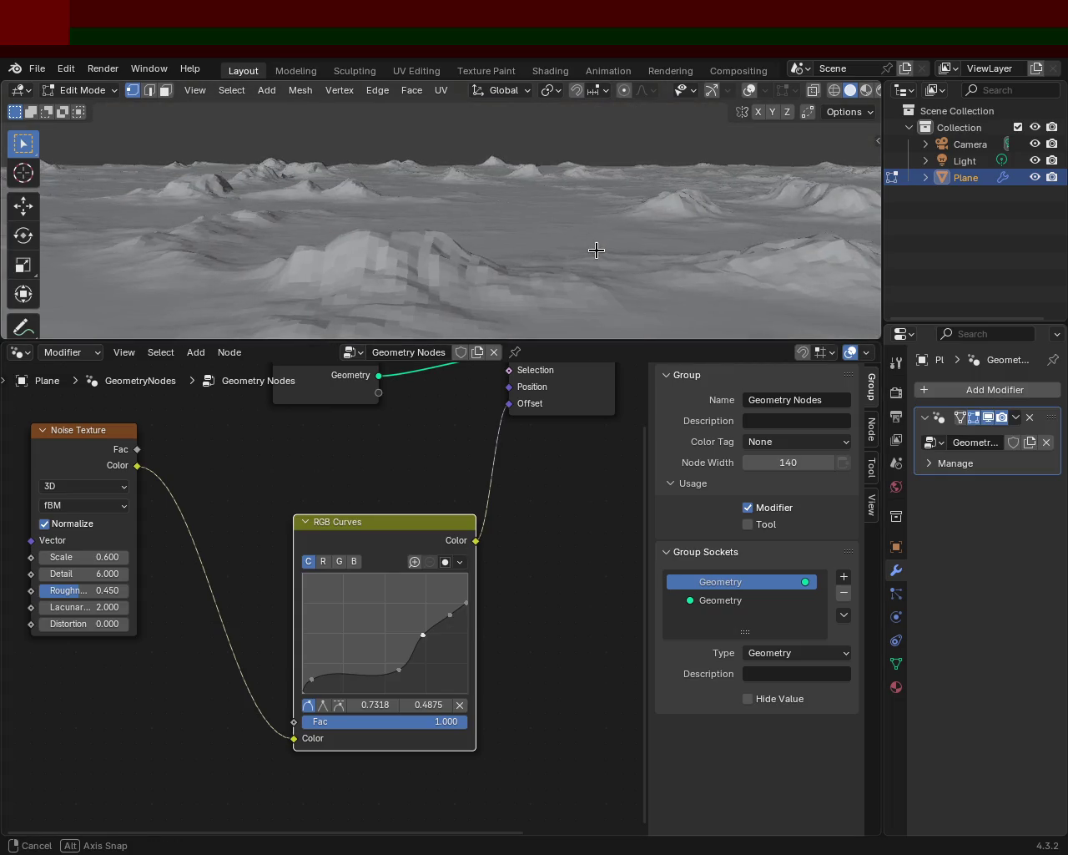
mouse_move(472, 605)
mouse_down()
mouse_move(449, 647)
mouse_move(465, 616)
mouse_move(432, 650)
mouse_move(468, 594)
mouse_up()
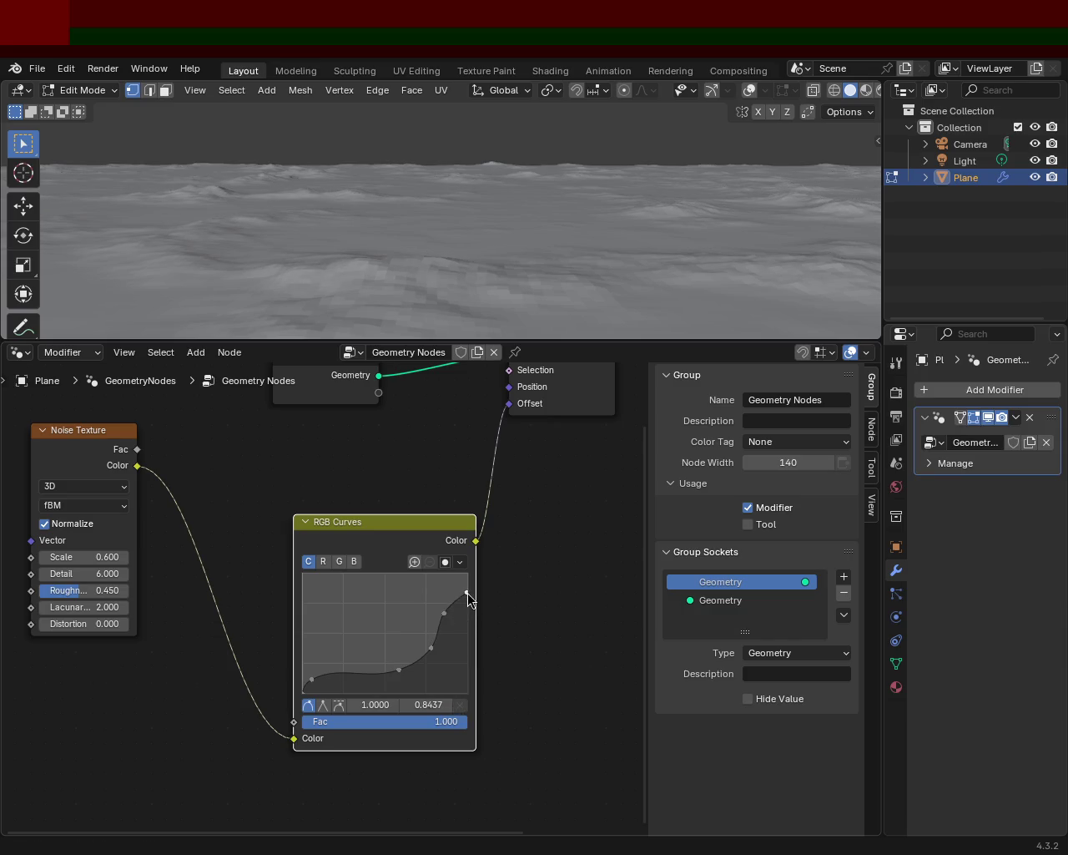
mouse_move(419, 667)
mouse_down()
mouse_move(404, 669)
mouse_move(429, 646)
mouse_move(407, 634)
mouse_move(432, 649)
mouse_move(429, 596)
mouse_move(469, 606)
mouse_move(439, 578)
mouse_up()
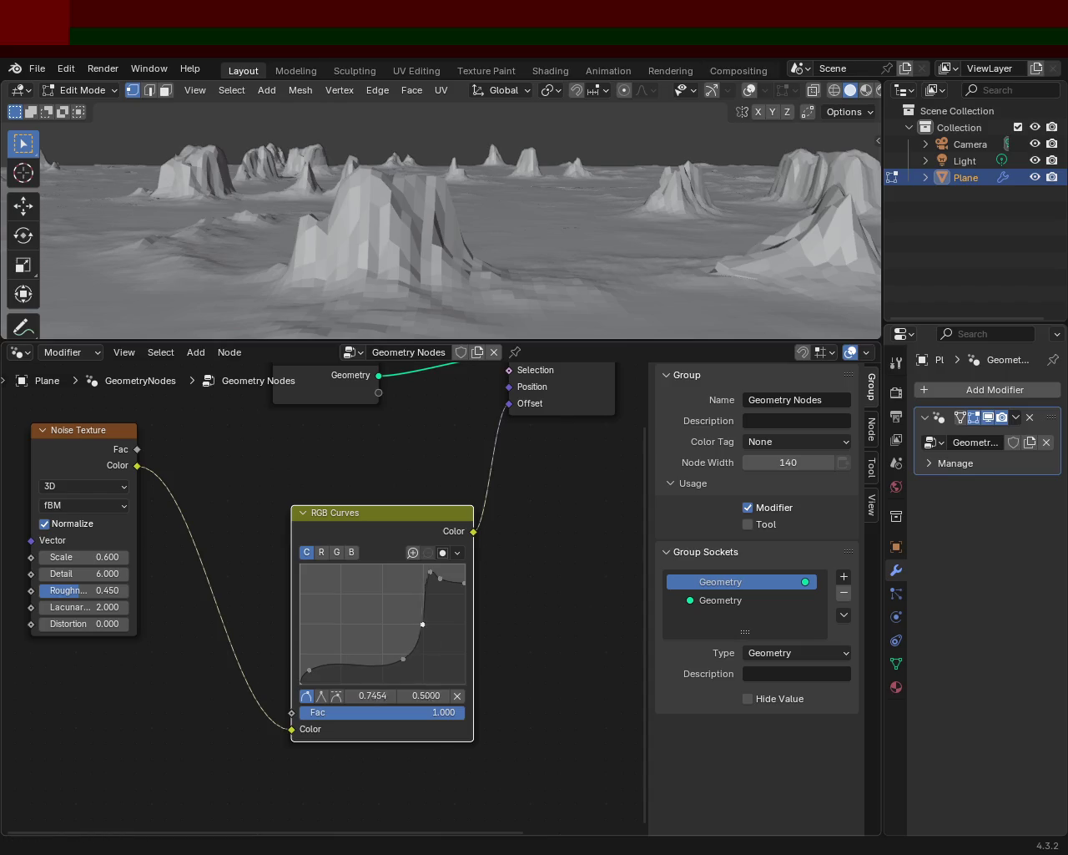
click(429, 619)
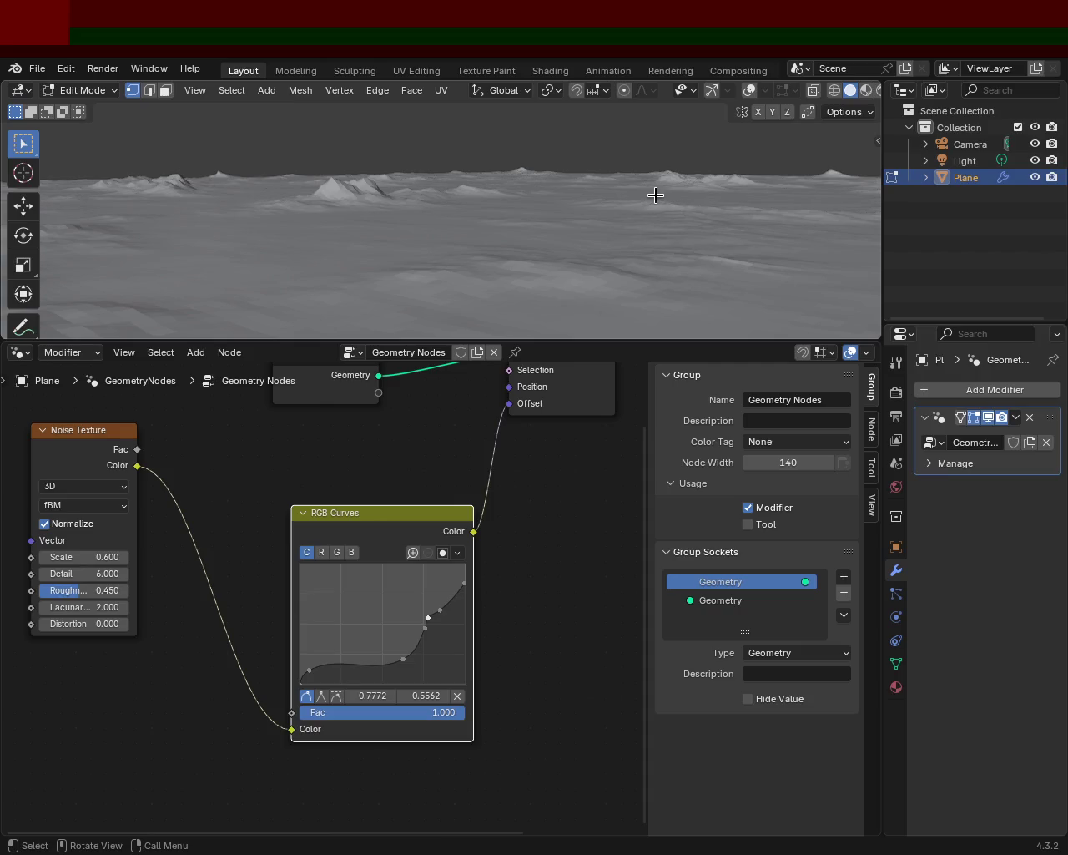
middle_drag(655, 217, 692, 172)
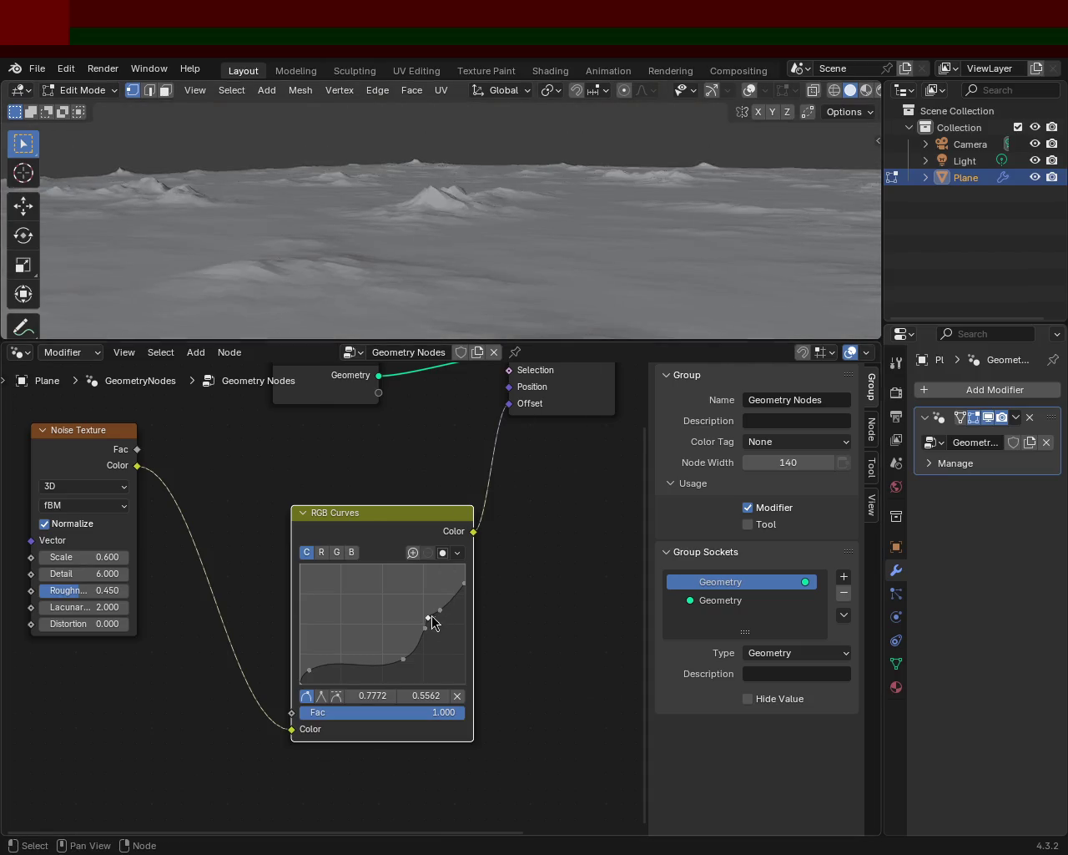
Delete the RGB Curves node and place a new RGB Curves node from the search.
key(x)
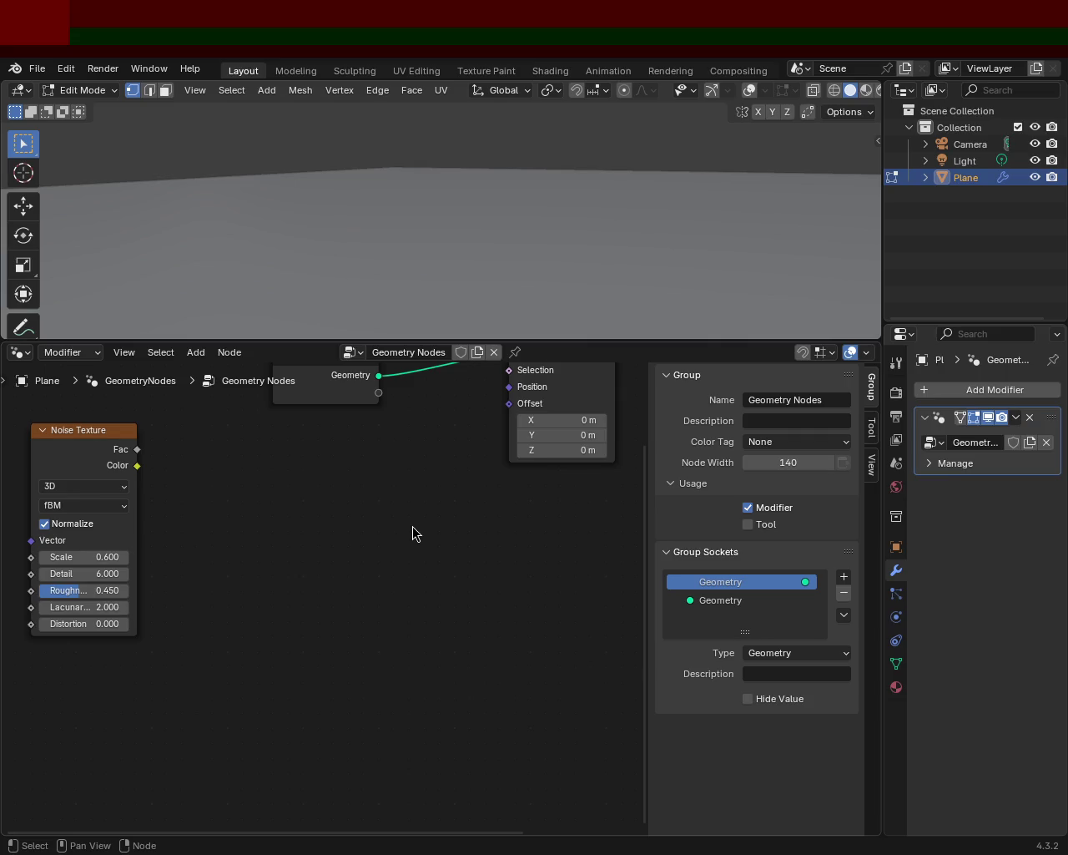
key(shift+a)
click(383, 526)
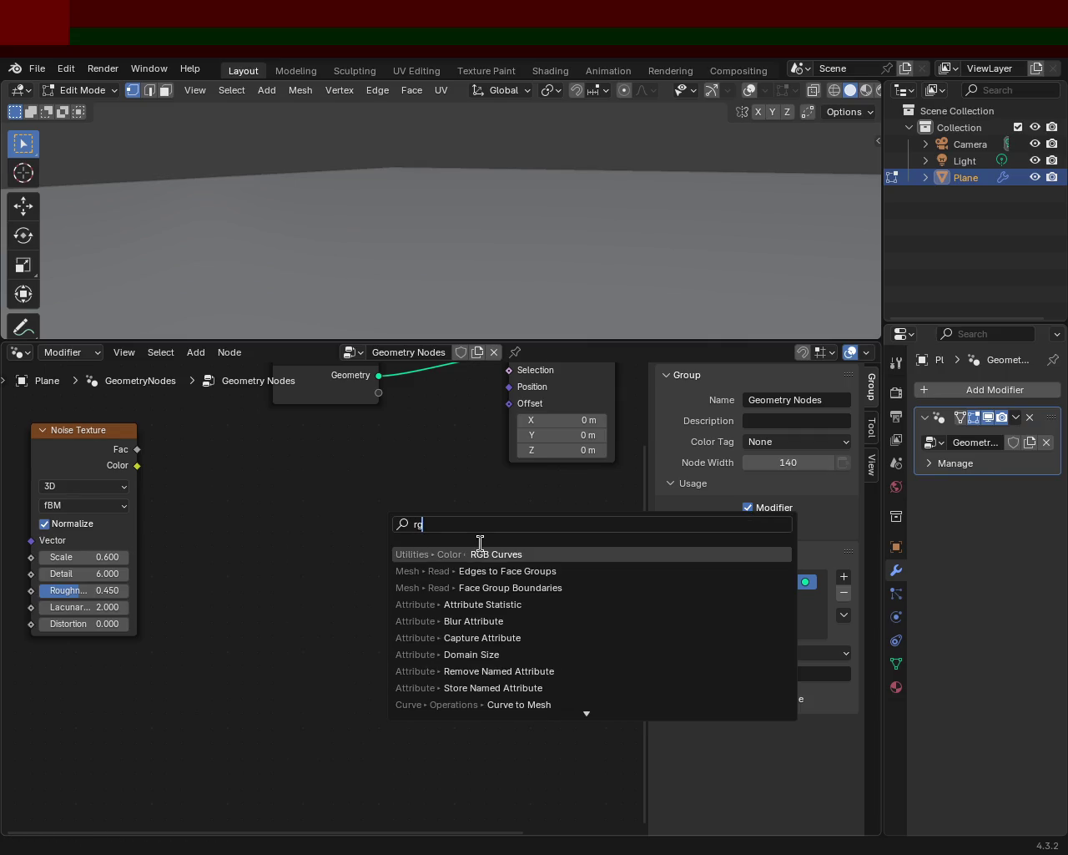
click(482, 553)
click(331, 534)
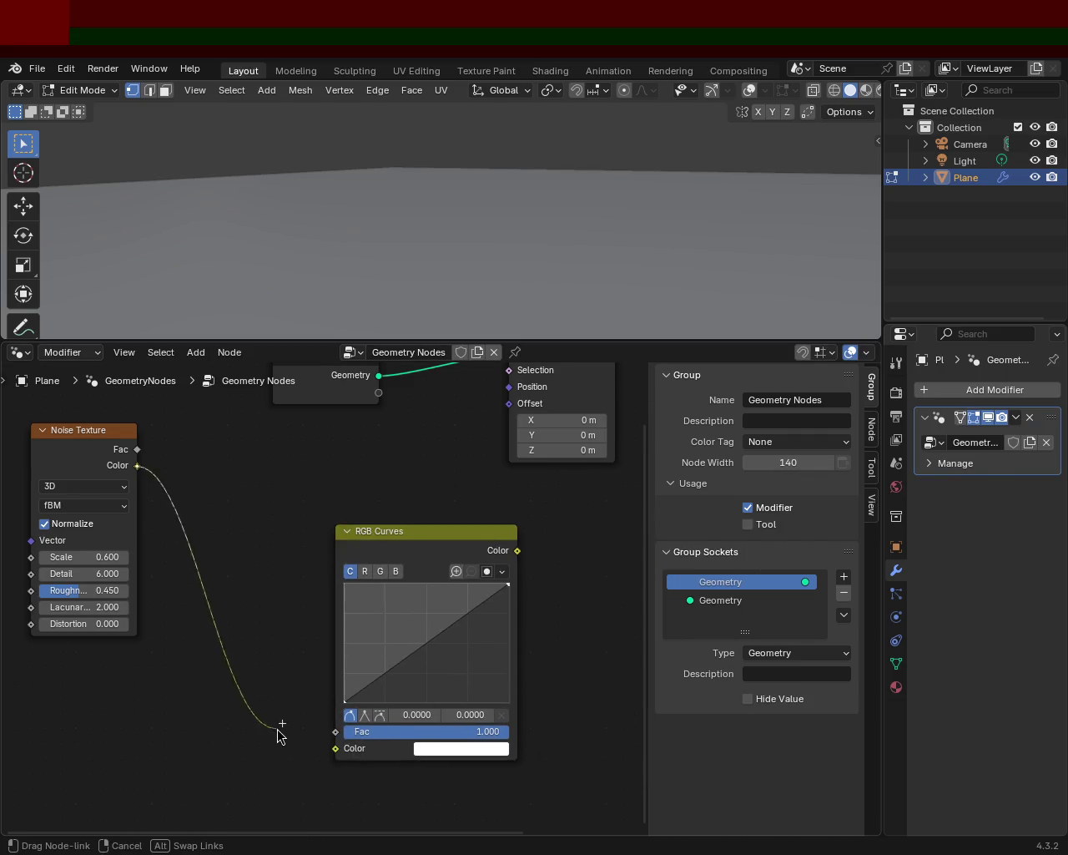
Link Noise Texture Color through RGB Curves into Offset and bend the curve upward with new points.
drag(137, 464, 335, 747)
drag(517, 550, 514, 489)
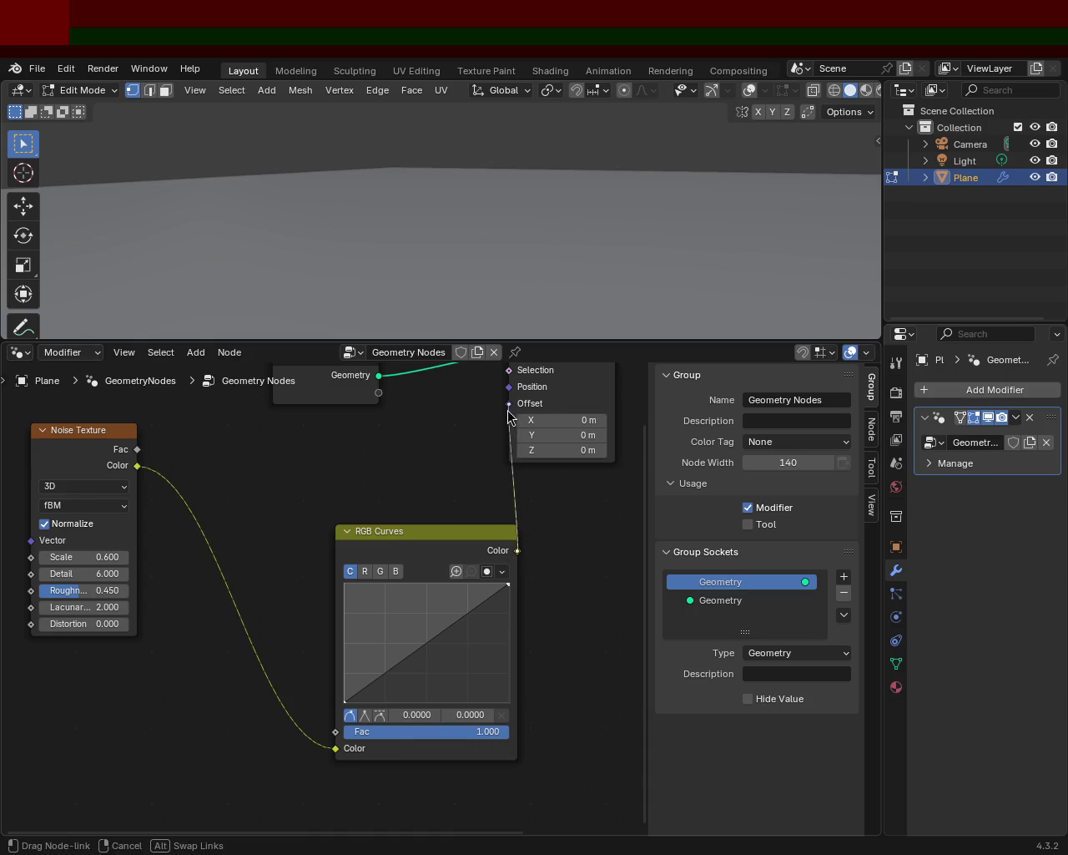
mouse_move(373, 709)
mouse_down()
mouse_move(408, 681)
mouse_move(432, 616)
mouse_move(452, 650)
mouse_up()
click(456, 651)
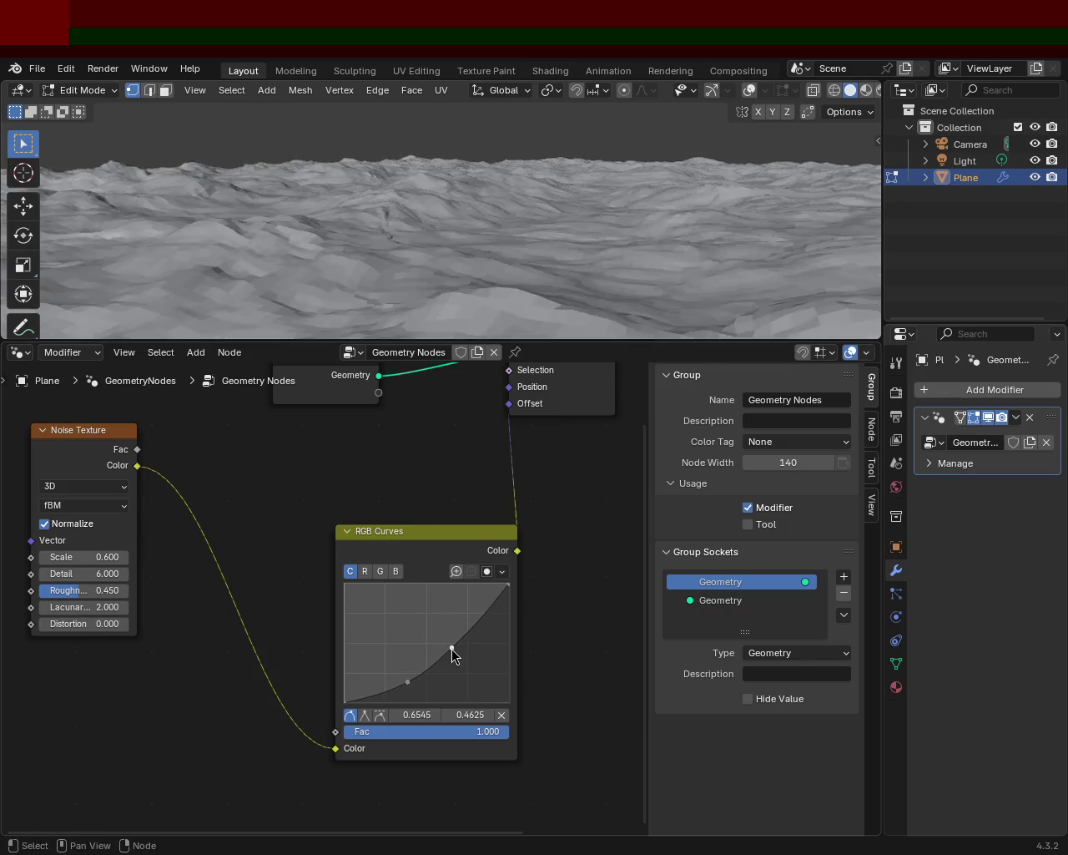
Add RGB Curves points and pull the top-right endpoint down to round off the peaks.
mouse_move(575, 250)
middle_down()
mouse_move(656, 219)
mouse_move(600, 223)
middle_up()
click(367, 687)
drag(407, 681, 416, 685)
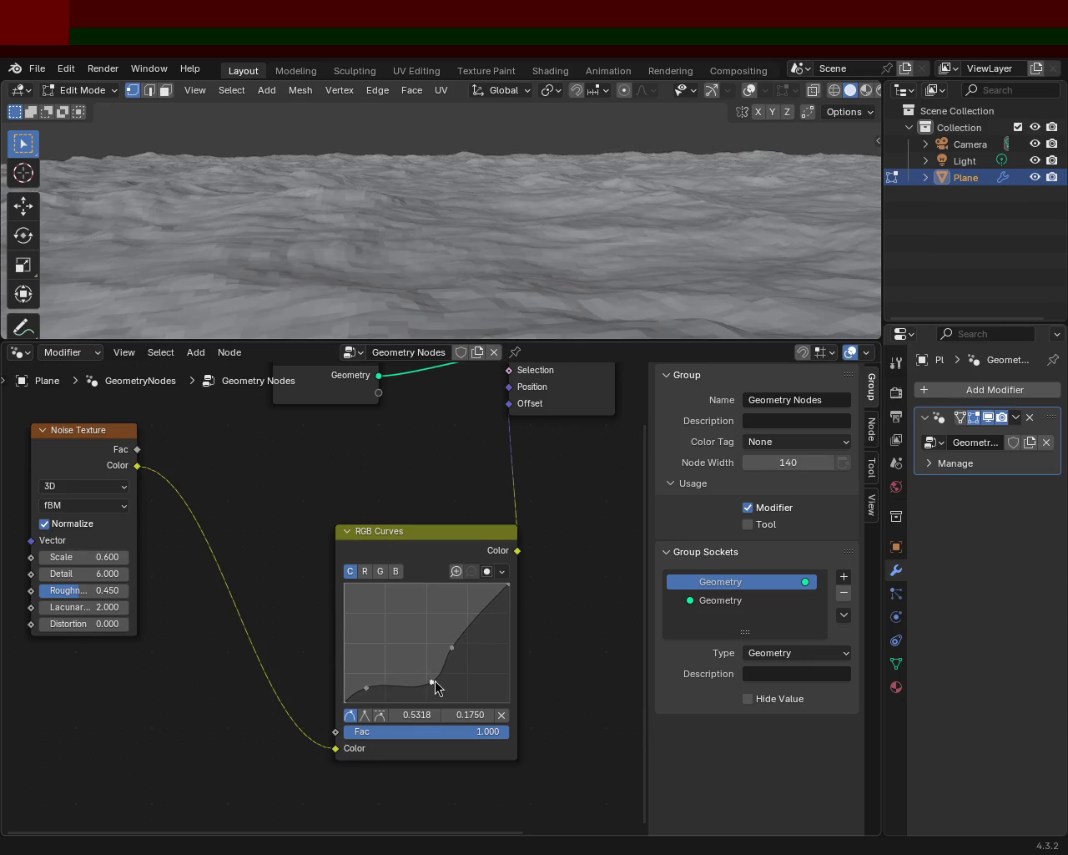
mouse_move(491, 603)
mouse_down()
mouse_move(503, 608)
mouse_move(465, 591)
mouse_up()
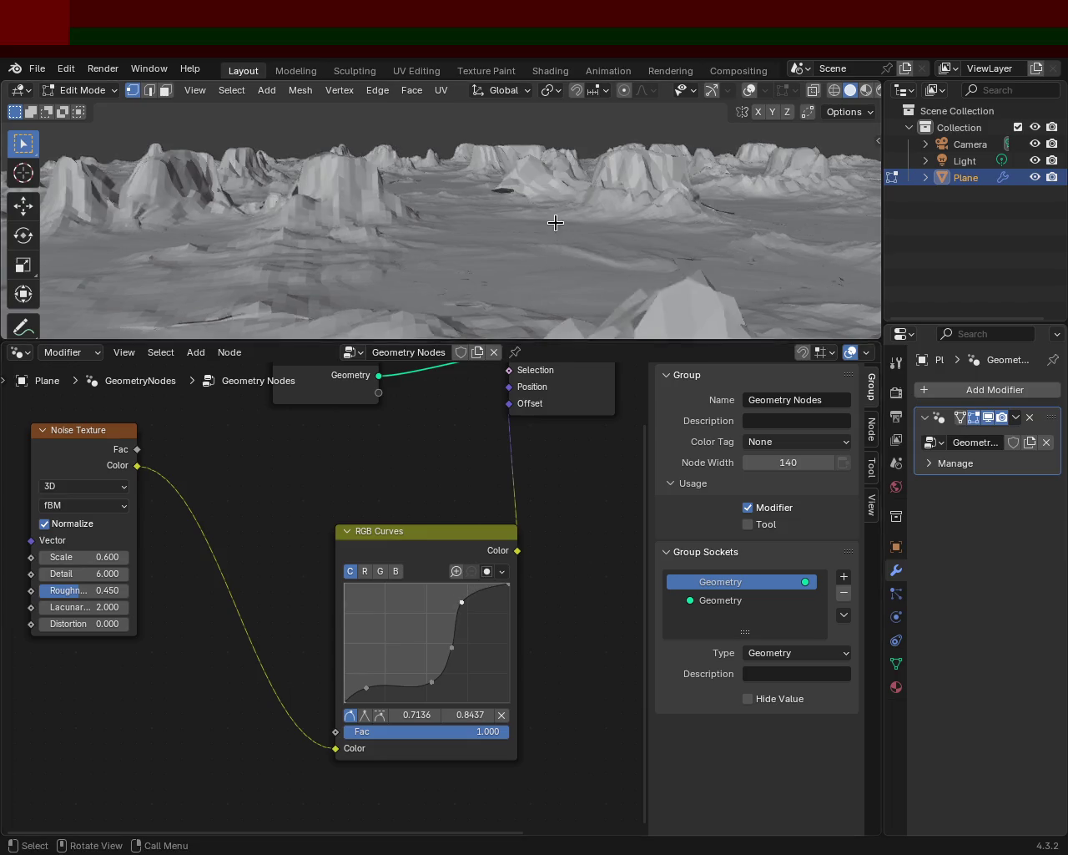
drag(503, 588, 507, 612)
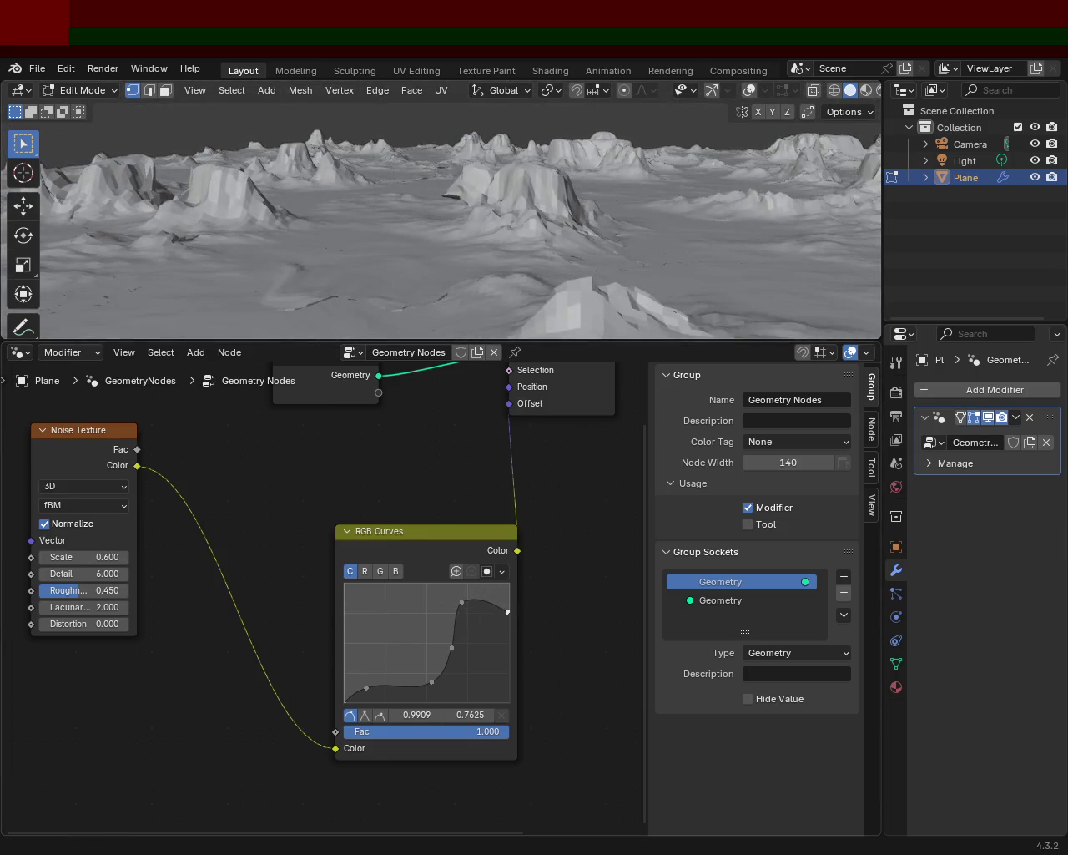
click(467, 613)
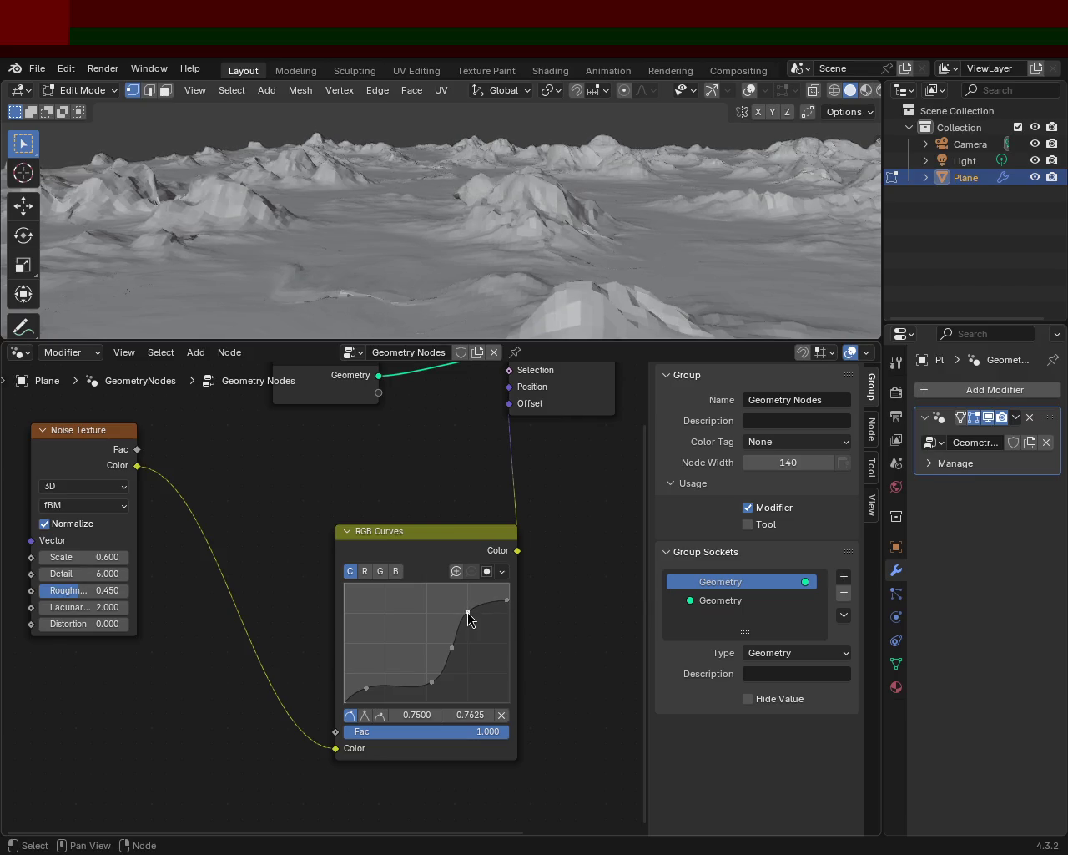
drag(467, 612, 473, 628)
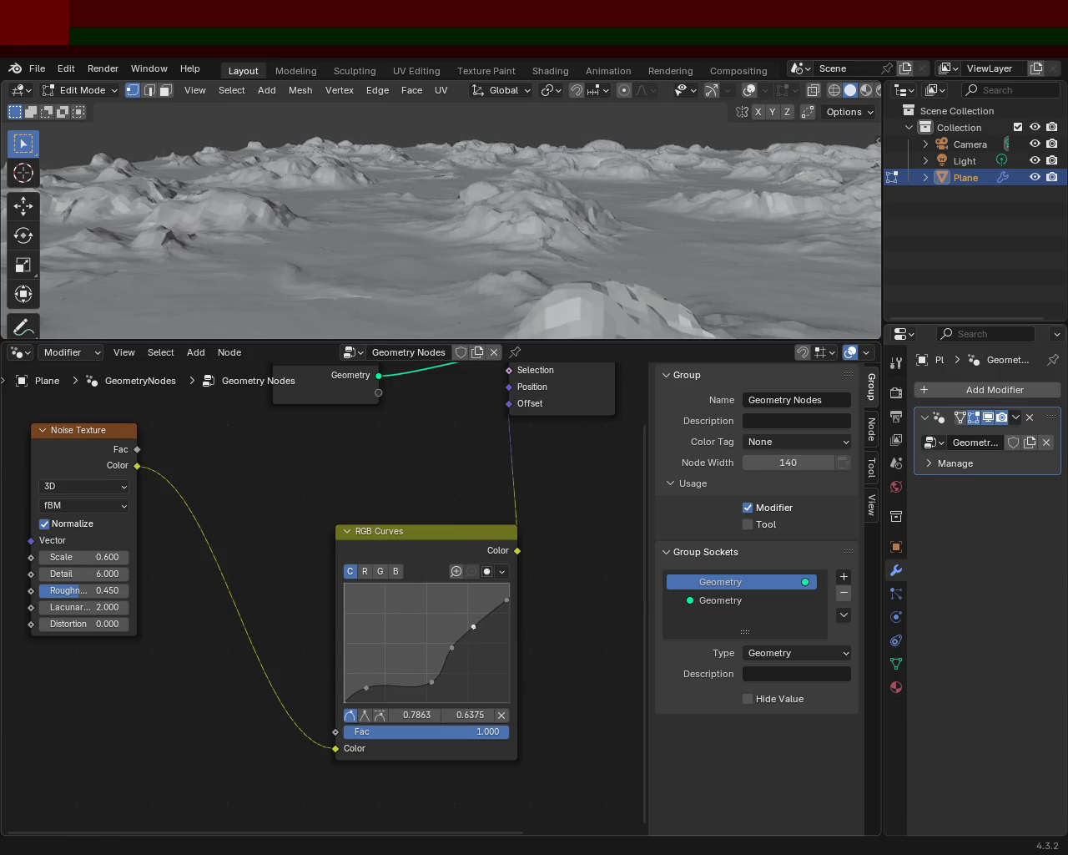
Lower the upper curve point further to 0.6863/0.3375, flattening the terrain's peaks.
middle_drag(383, 225, 422, 219)
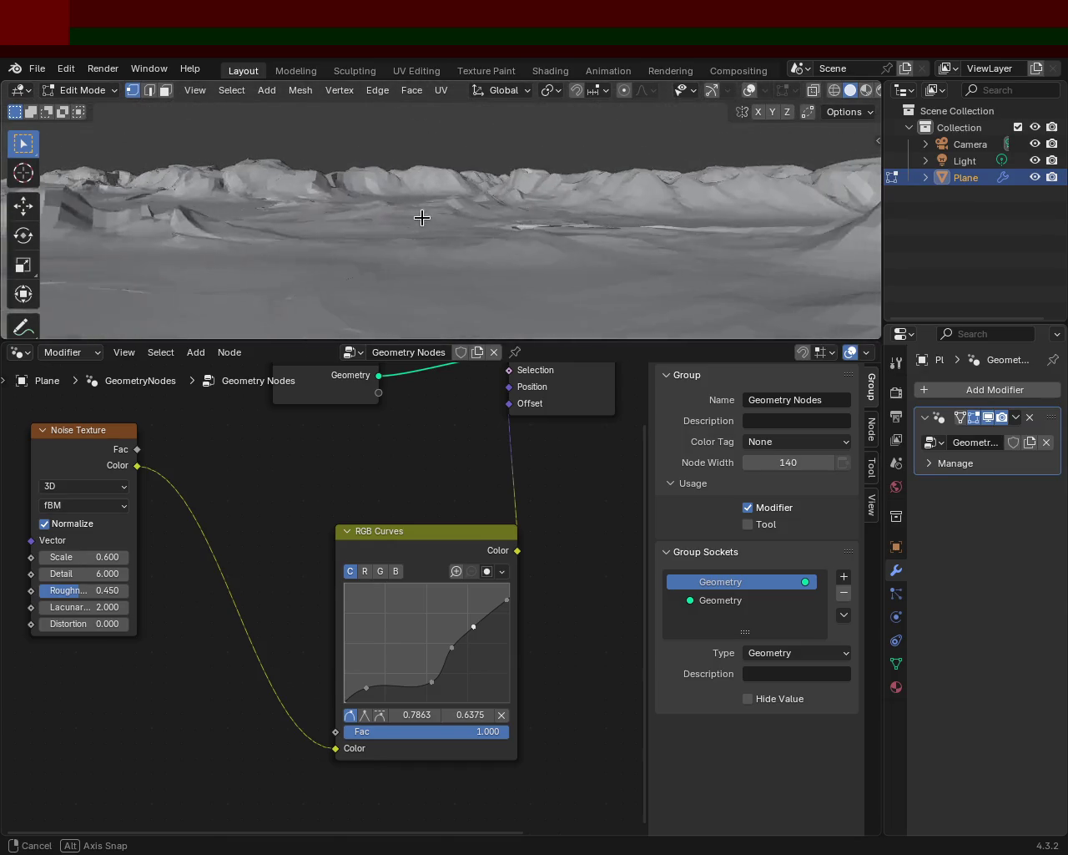
mouse_move(422, 220)
middle_down()
mouse_move(439, 219)
mouse_move(427, 205)
mouse_move(533, 235)
mouse_move(517, 301)
middle_up()
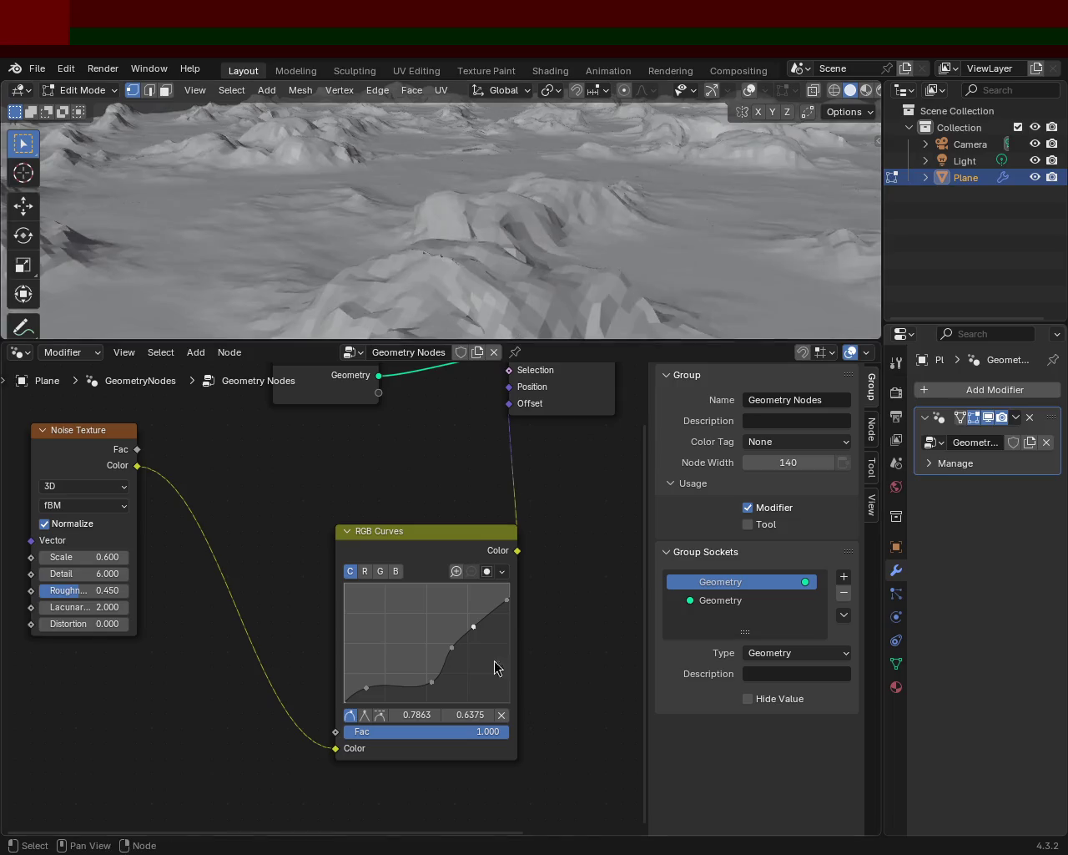
click(506, 600)
mouse_move(475, 628)
mouse_down()
mouse_move(475, 649)
mouse_move(458, 664)
mouse_up()
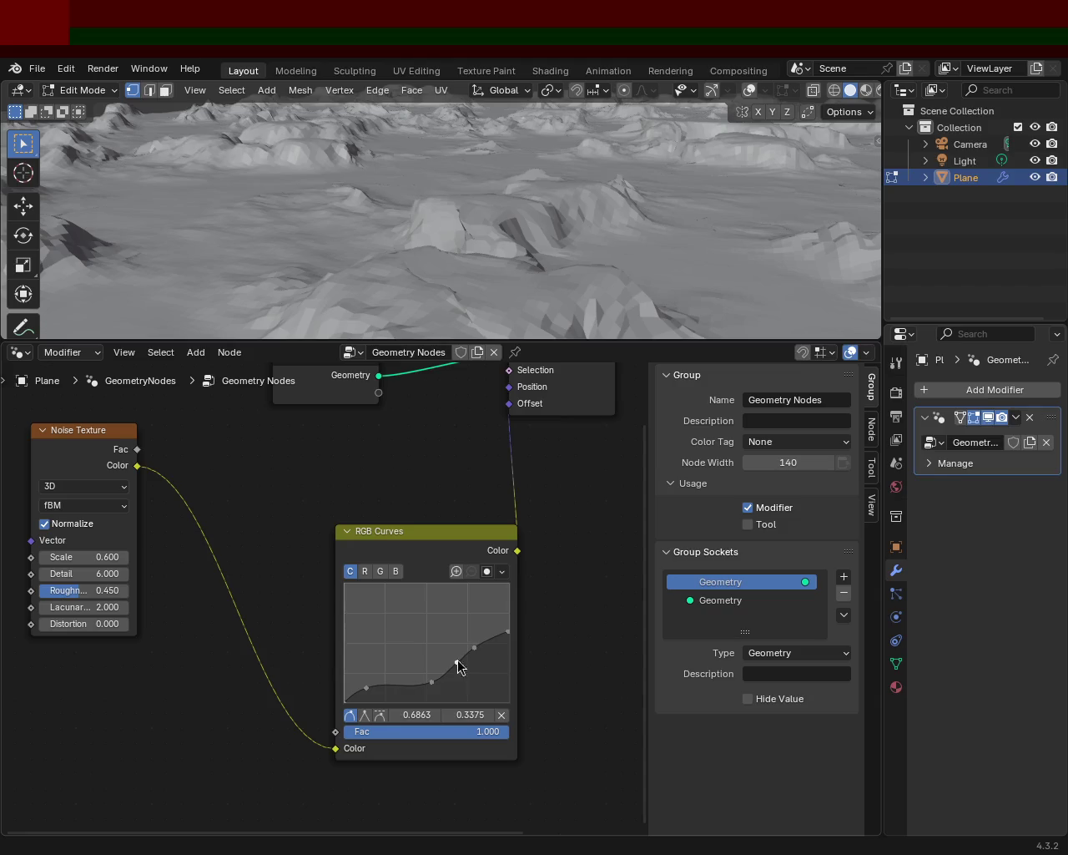
middle_drag(589, 267, 567, 251)
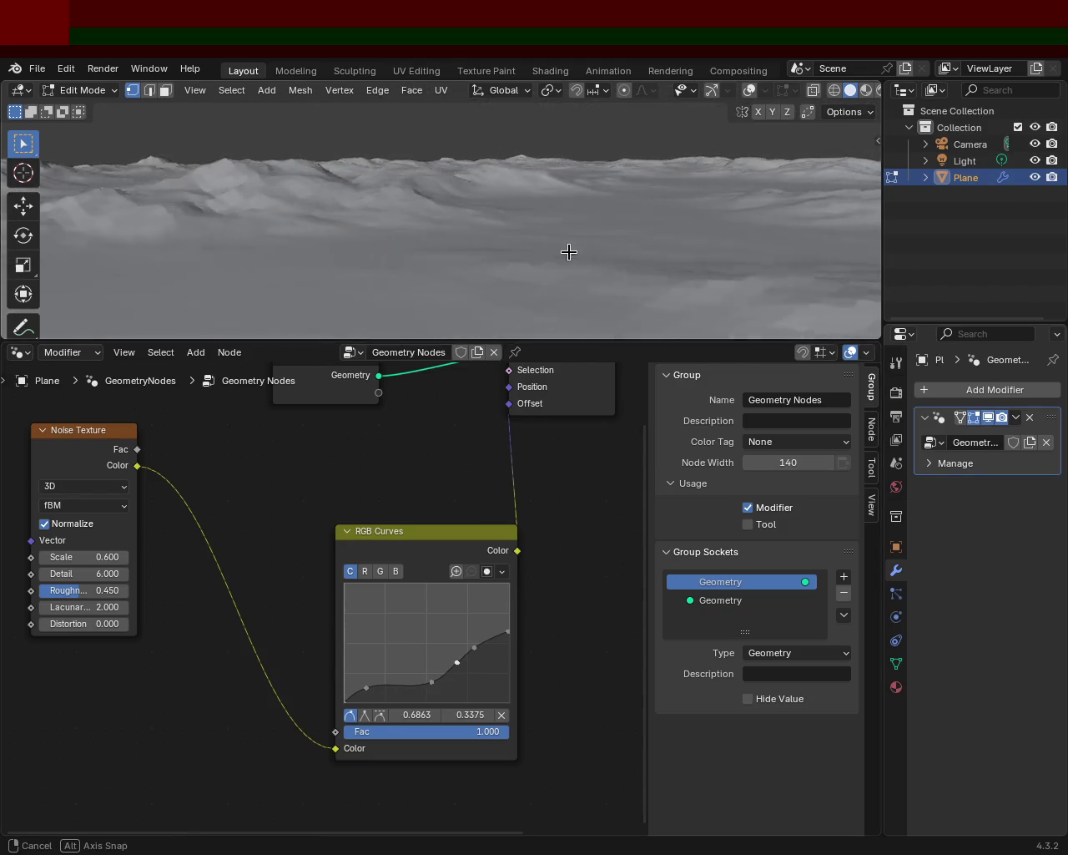
mouse_move(567, 251)
middle_down()
mouse_move(624, 252)
mouse_move(443, 256)
mouse_move(469, 246)
middle_up()
middle_drag(470, 248, 476, 259)
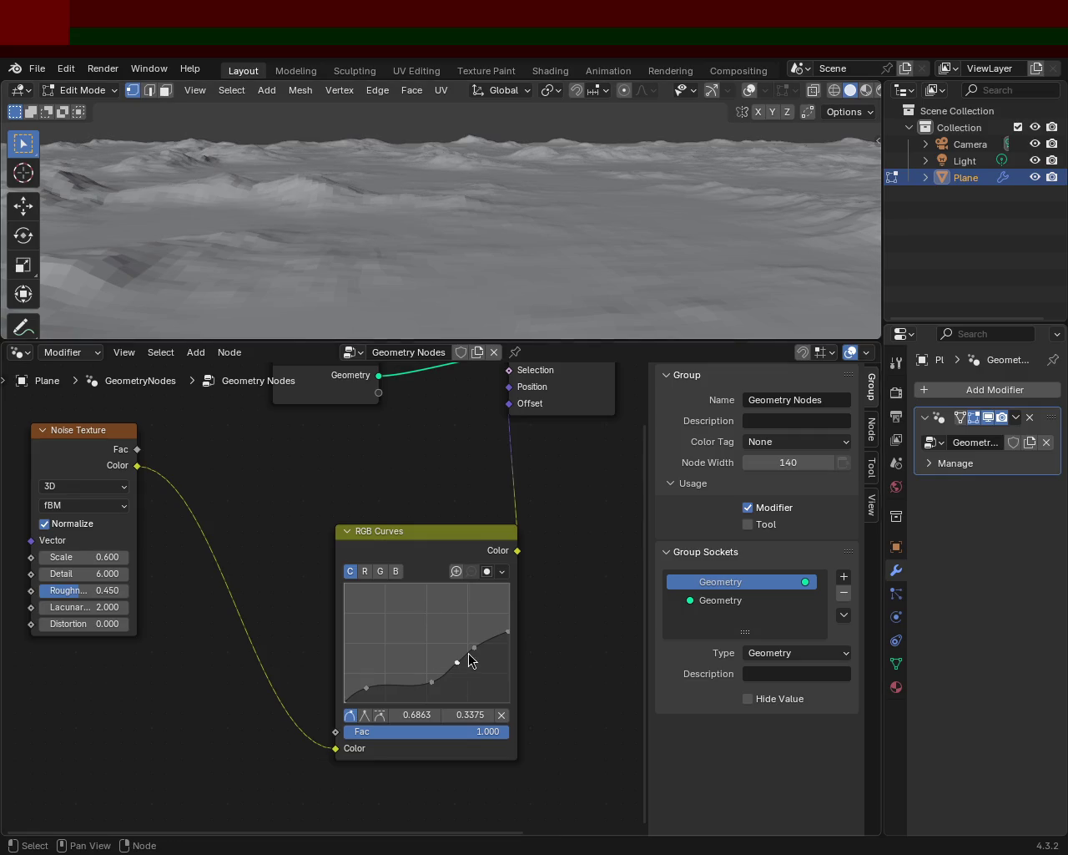
Move an RGB Curves point down, then up, comparing lower and taller peaks.
drag(475, 642, 480, 655)
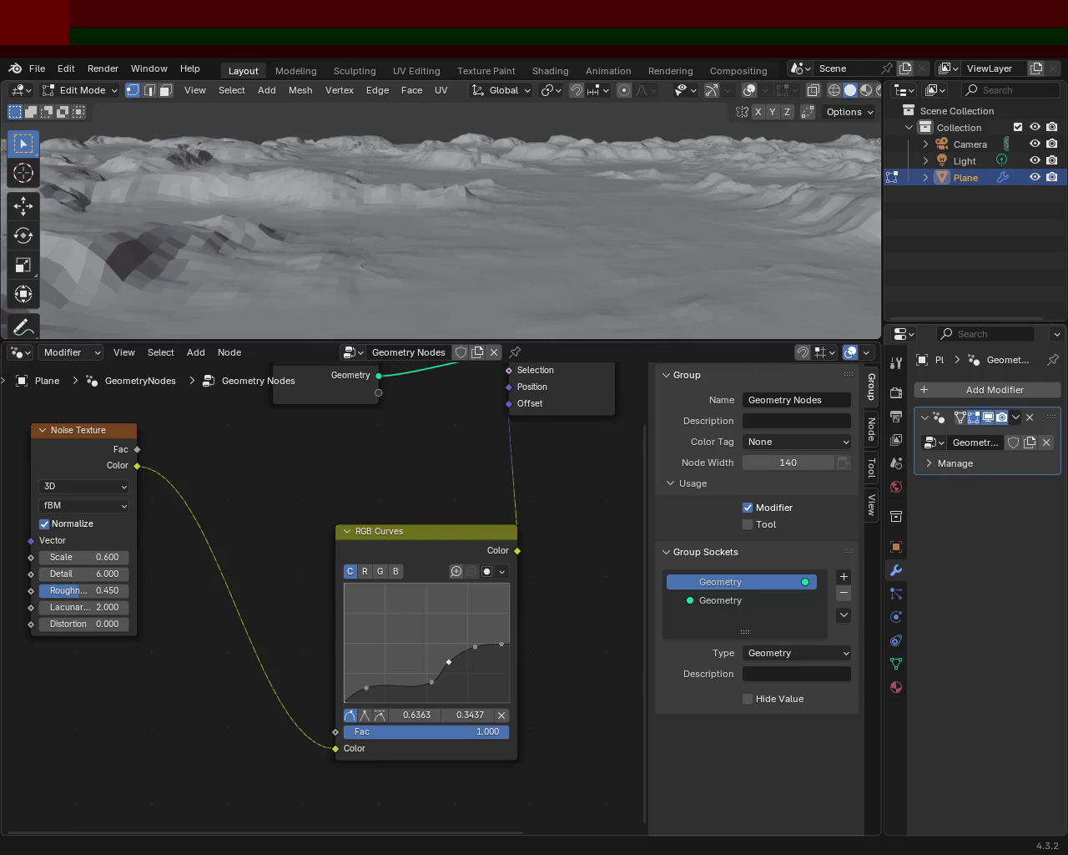
mouse_move(496, 239)
middle_down()
mouse_move(747, 226)
mouse_move(484, 243)
mouse_move(508, 198)
mouse_move(545, 232)
mouse_move(534, 260)
mouse_move(489, 282)
mouse_move(520, 229)
mouse_move(501, 172)
mouse_move(525, 217)
mouse_move(537, 203)
mouse_move(526, 250)
middle_up()
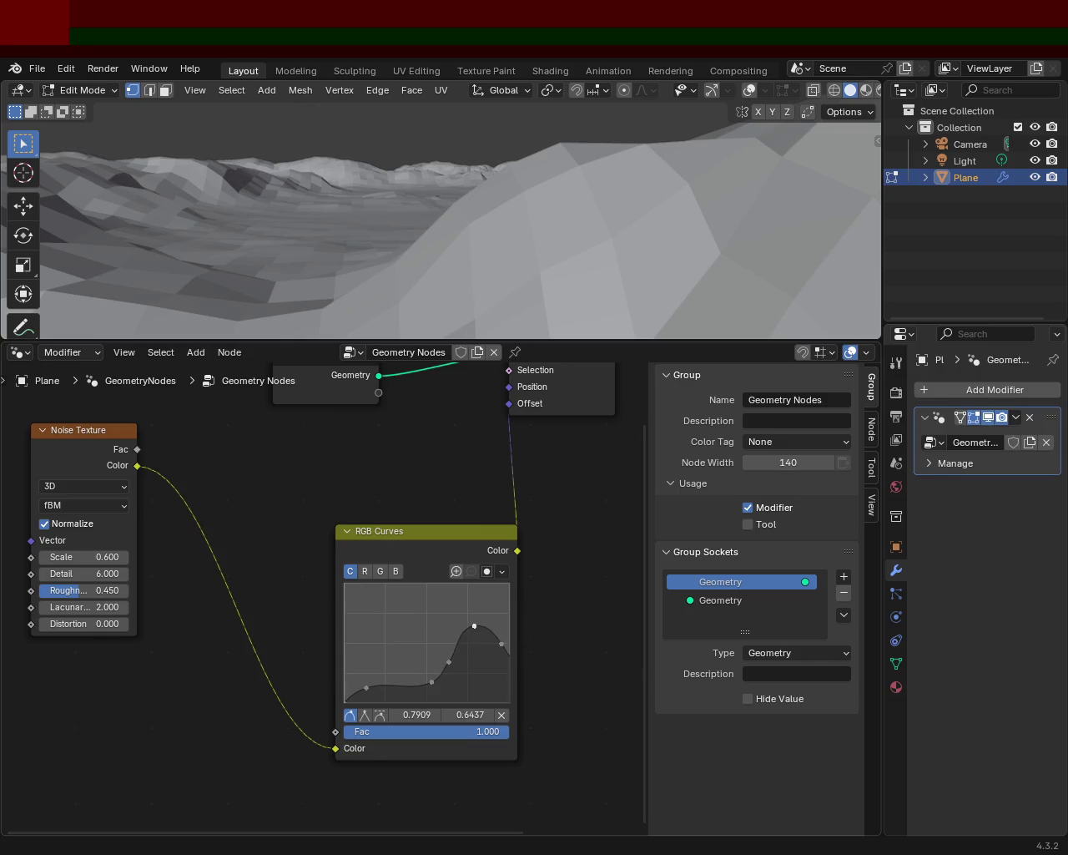
mouse_move(474, 627)
mouse_down()
mouse_move(475, 584)
mouse_move(475, 645)
mouse_up()
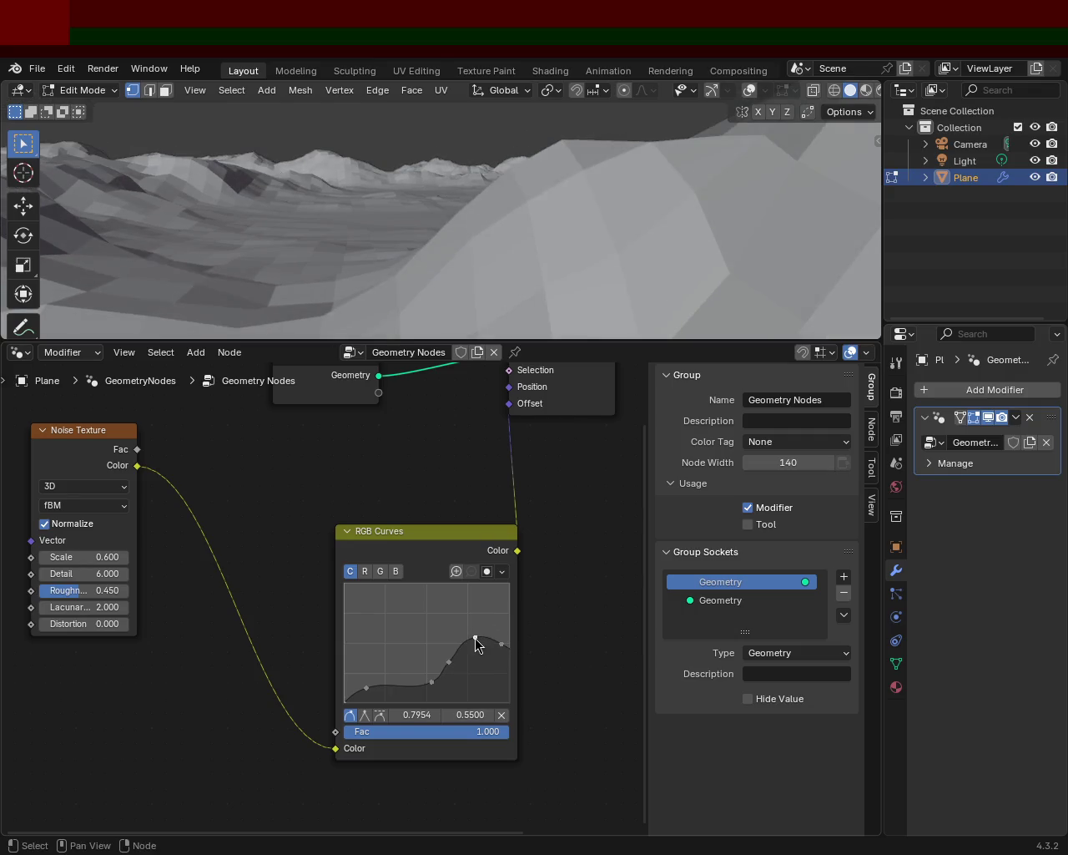
mouse_move(468, 263)
middle_down()
mouse_move(315, 267)
mouse_move(179, 250)
mouse_move(83, 262)
mouse_move(863, 262)
mouse_move(754, 255)
mouse_move(787, 276)
middle_up()
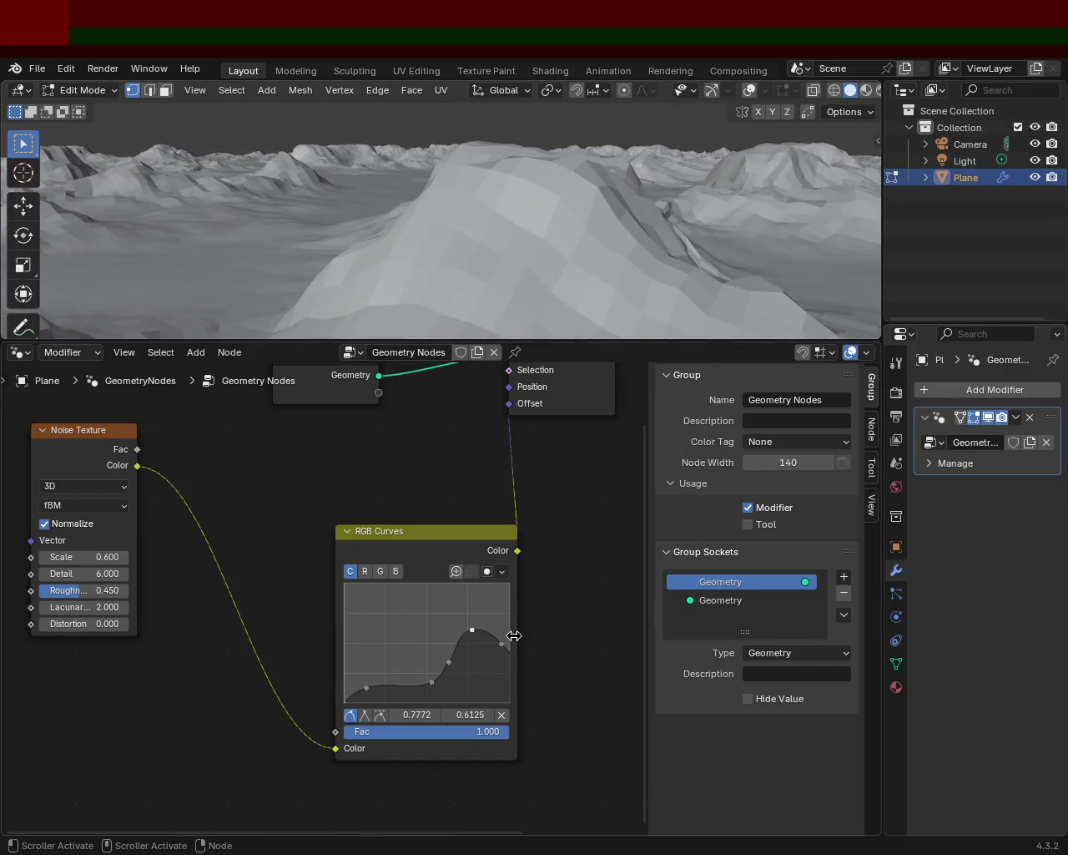
Shape the curve into a steady rise through 0.8227/0.6312 and save as terrain_1.blend.
mouse_move(500, 644)
mouse_down()
mouse_move(500, 610)
mouse_move(484, 594)
mouse_up()
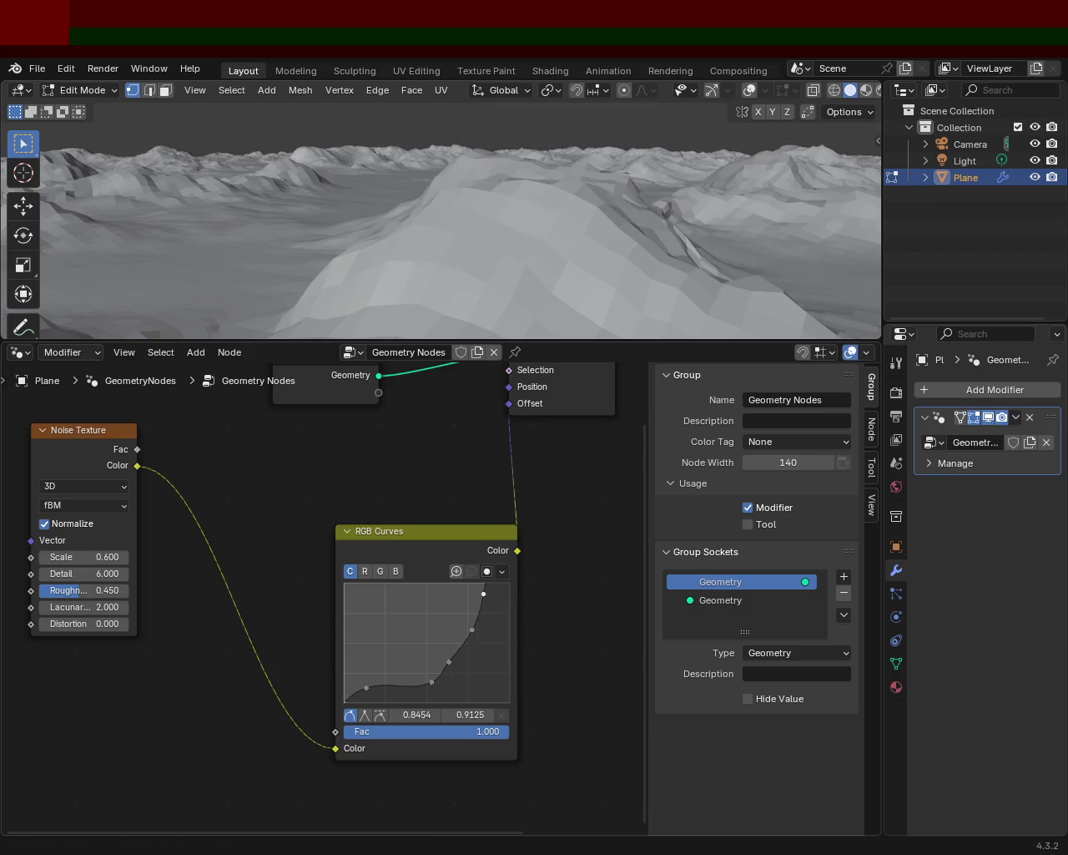
mouse_move(551, 321)
middle_down()
mouse_move(555, 291)
mouse_move(460, 279)
mouse_move(251, 277)
mouse_move(256, 299)
middle_up()
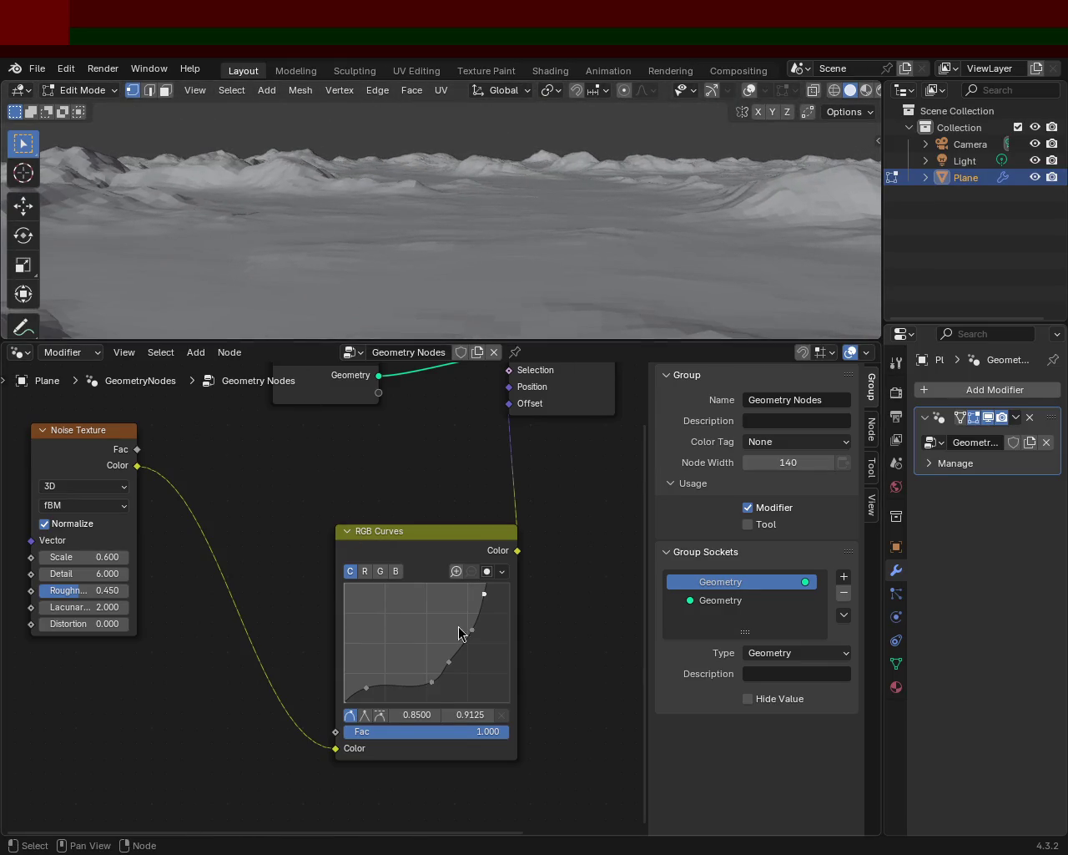
drag(467, 627, 479, 628)
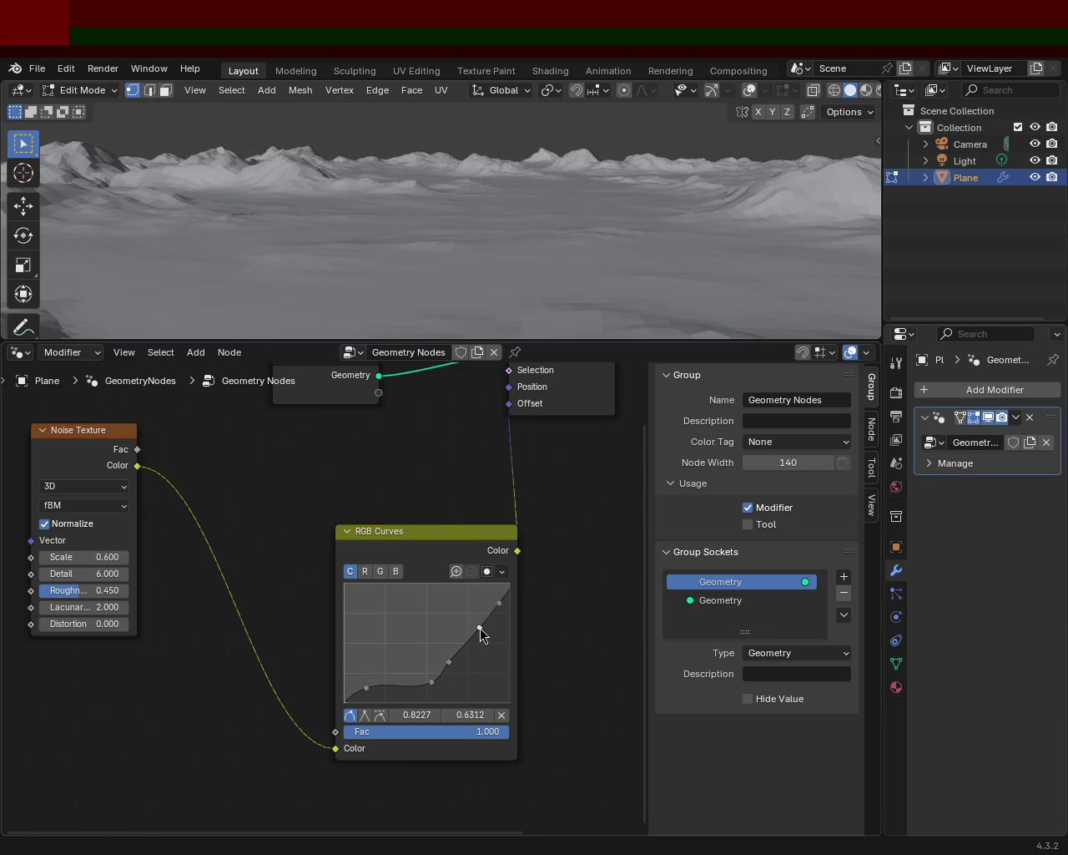
mouse_move(434, 208)
middle_down()
mouse_move(644, 184)
mouse_move(698, 198)
mouse_move(828, 192)
mouse_move(615, 201)
mouse_move(617, 191)
mouse_move(542, 184)
mouse_move(370, 200)
mouse_move(203, 191)
middle_up()
key(ctrl+s)
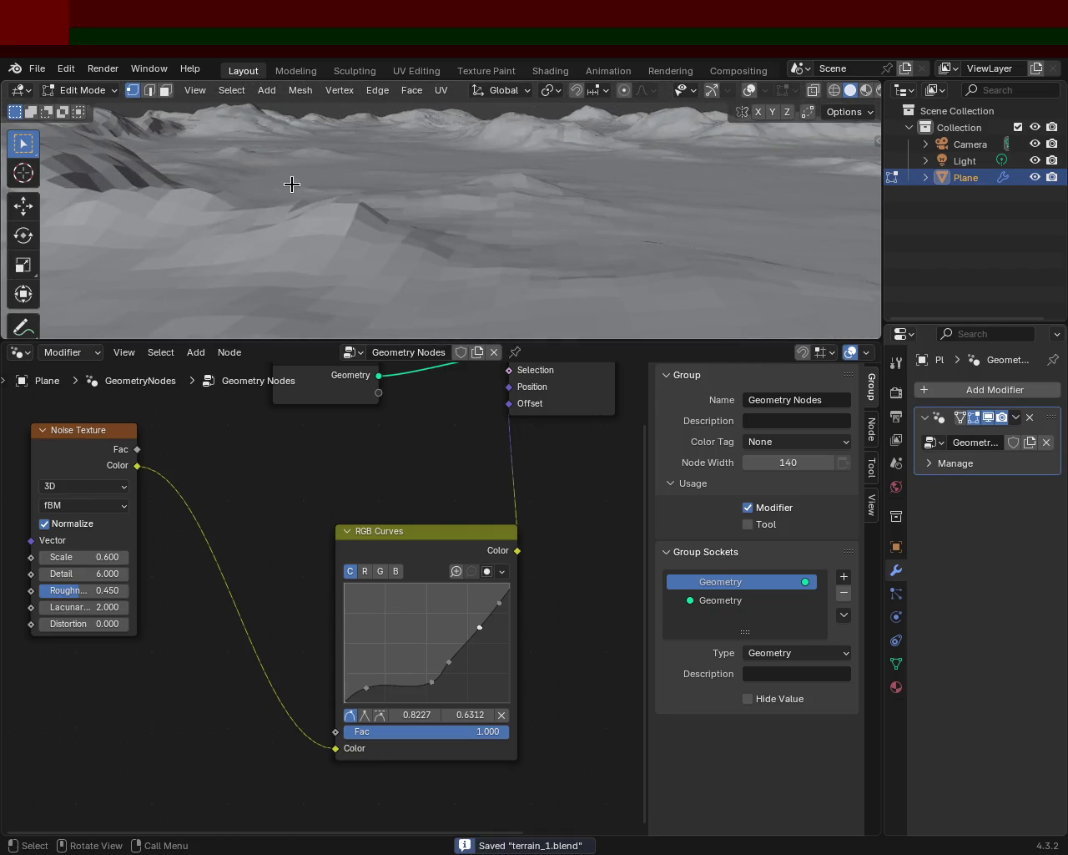
Fine-tune the middle and upper RGB Curves points to adjust peak height.
mouse_move(589, 204)
middle_down()
mouse_move(410, 165)
mouse_move(525, 193)
mouse_move(525, 178)
mouse_move(613, 172)
mouse_move(491, 195)
mouse_move(819, 203)
mouse_move(775, 219)
mouse_move(740, 198)
mouse_move(481, 198)
middle_up()
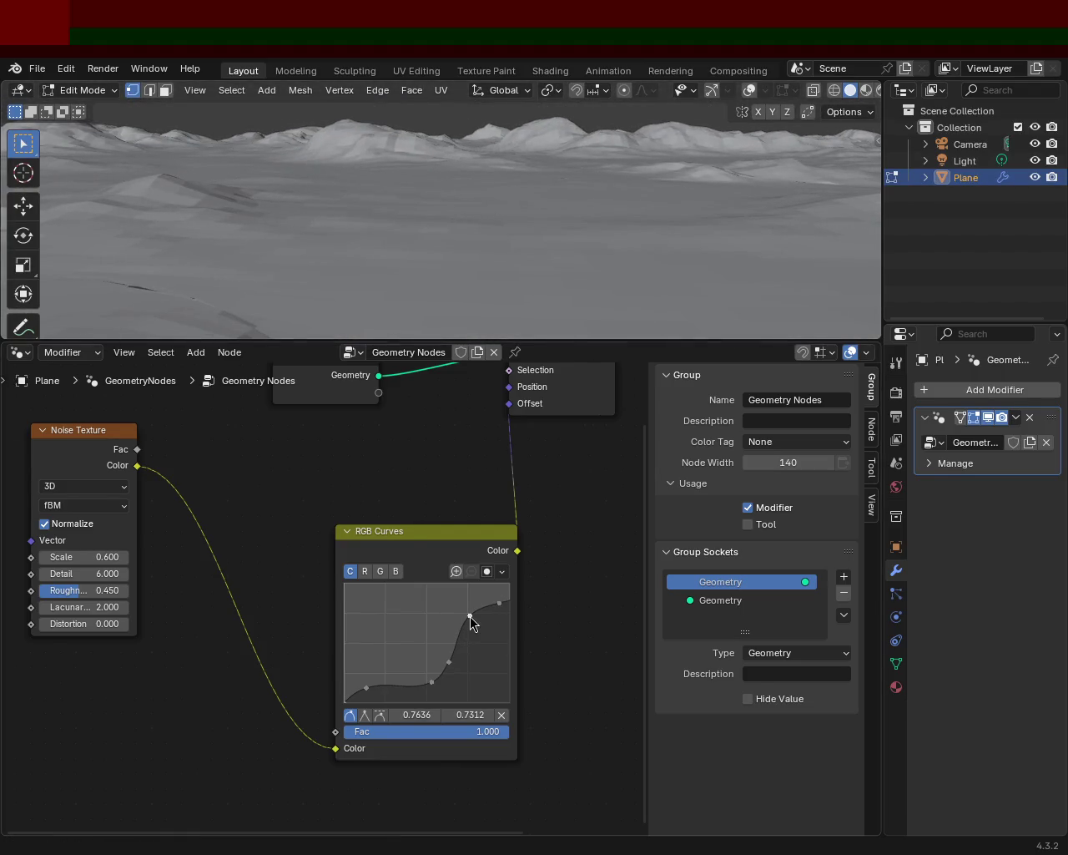
mouse_move(470, 617)
mouse_down()
mouse_move(496, 604)
mouse_move(487, 594)
mouse_move(461, 606)
mouse_move(467, 617)
mouse_up()
mouse_move(572, 226)
middle_down()
mouse_move(548, 219)
mouse_move(554, 195)
mouse_move(537, 224)
mouse_move(656, 227)
mouse_move(656, 244)
middle_up()
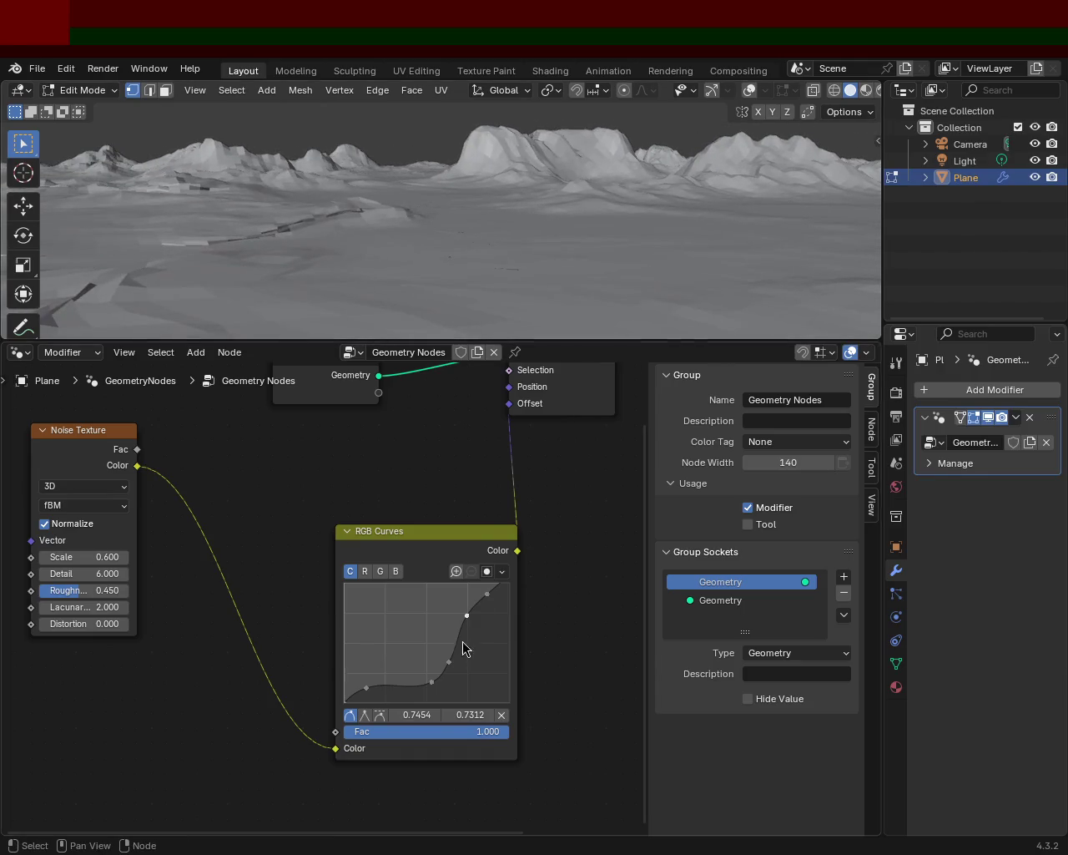
mouse_move(468, 614)
mouse_down()
mouse_move(491, 606)
mouse_move(487, 638)
mouse_up()
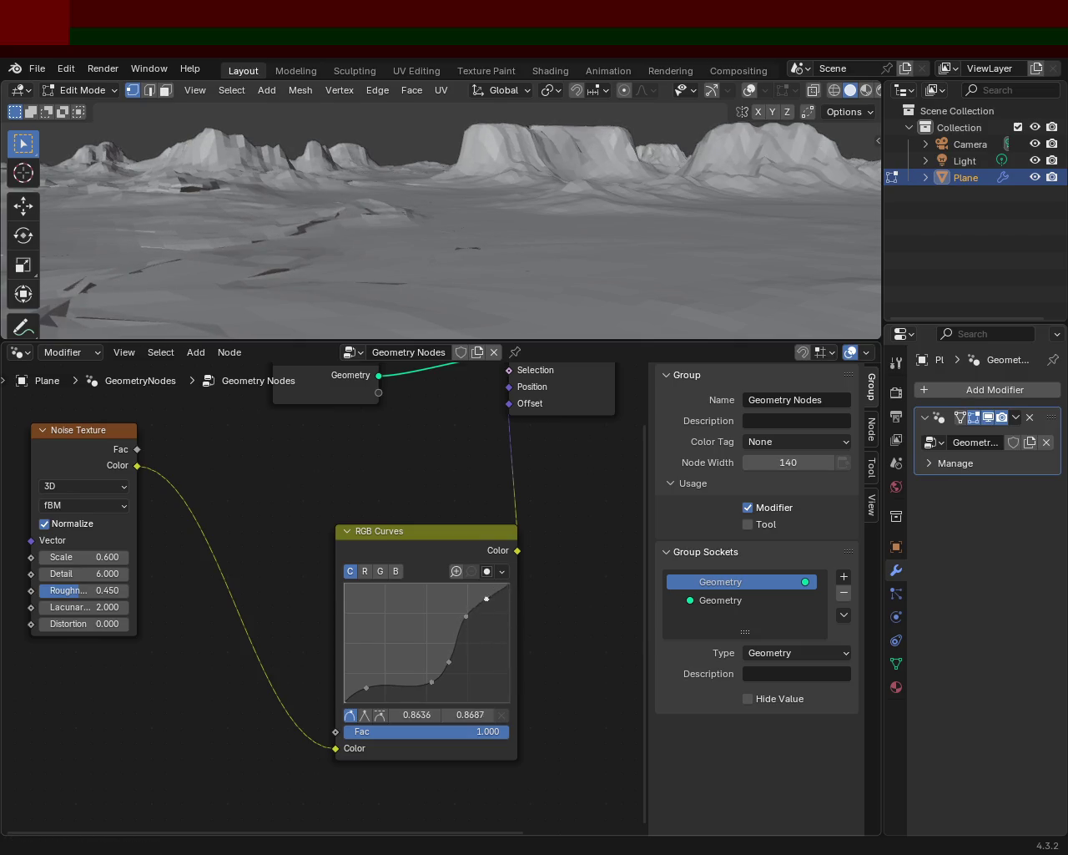
drag(451, 624, 467, 627)
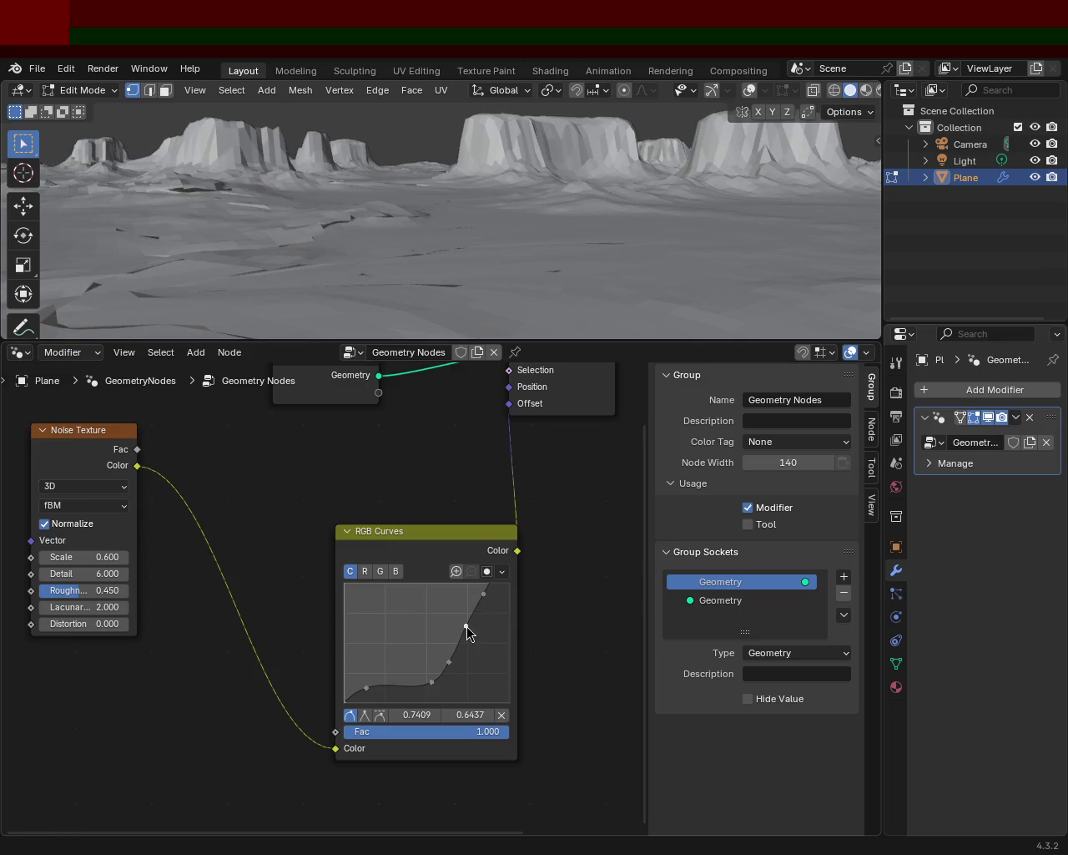
middle_drag(558, 158, 358, 159)
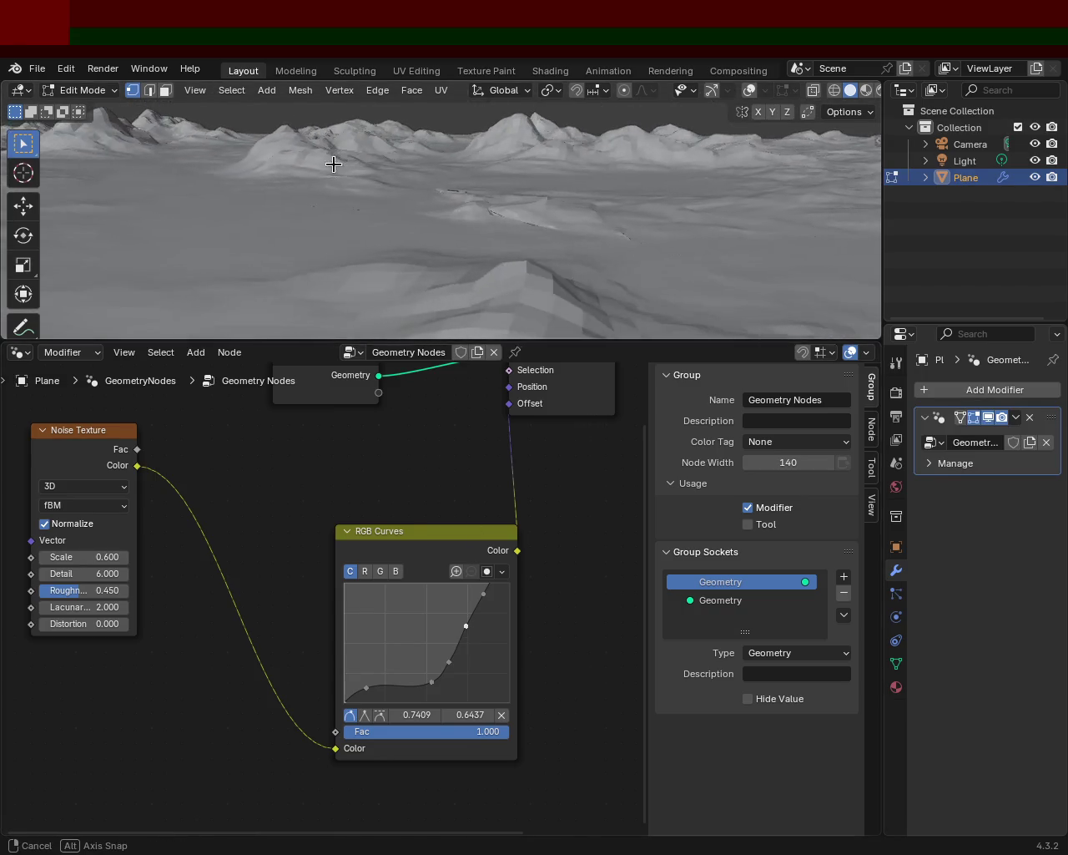
mouse_move(358, 159)
middle_down()
mouse_move(573, 143)
mouse_move(306, 155)
mouse_move(381, 181)
middle_up()
mouse_move(304, 168)
middle_down()
mouse_move(10, 165)
mouse_move(798, 160)
mouse_move(543, 160)
middle_up()
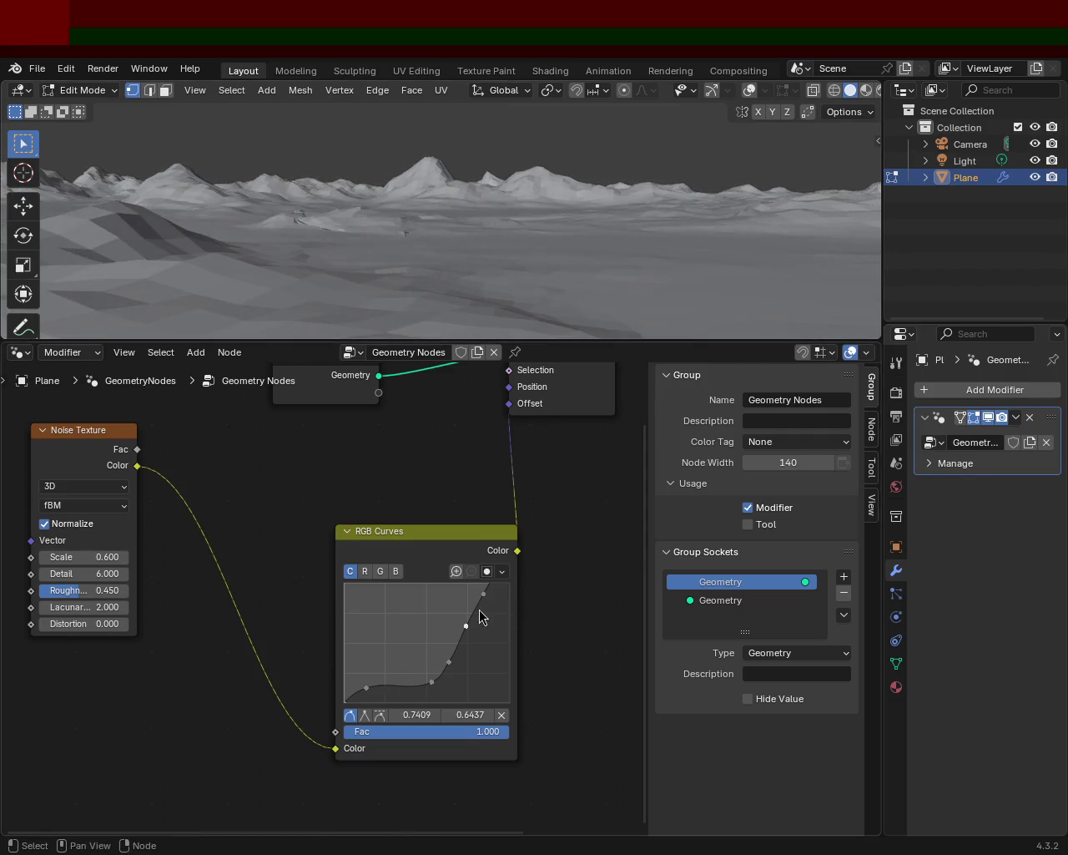
Reposition the curve points to steepen the slope for taller summits.
mouse_move(494, 605)
mouse_down()
mouse_move(487, 592)
mouse_move(459, 616)
mouse_move(480, 640)
mouse_up()
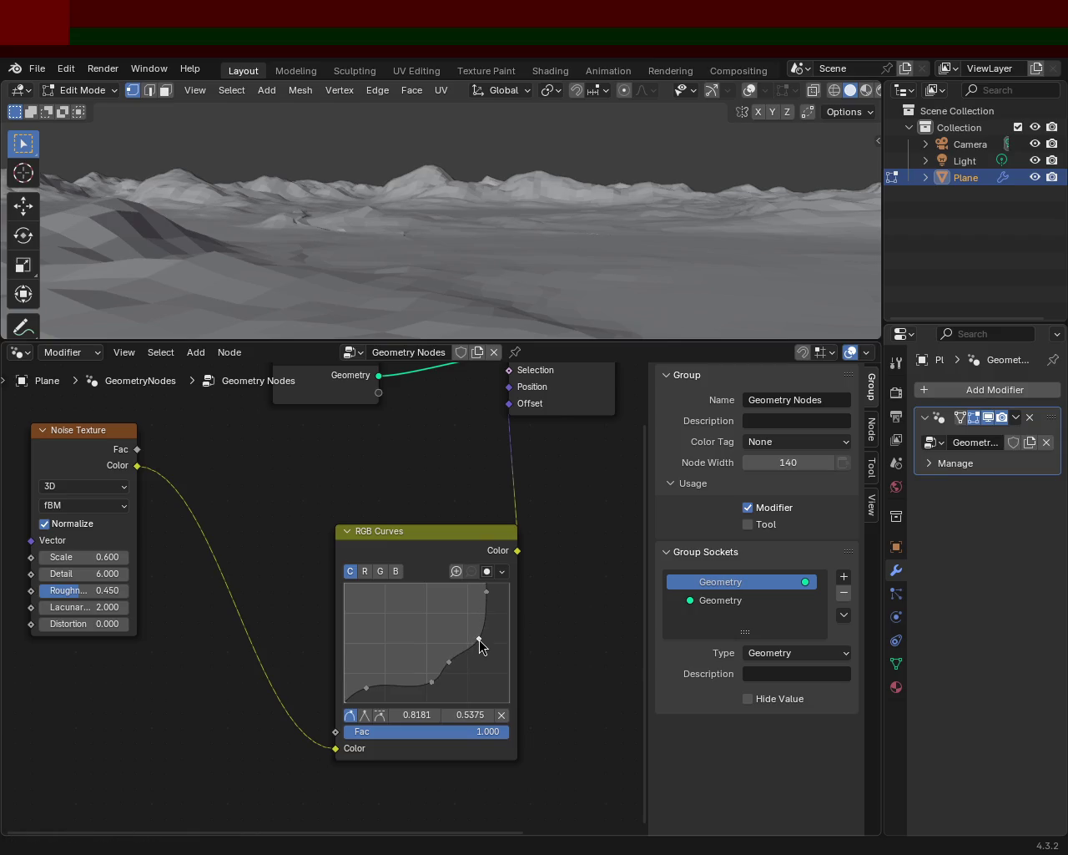
mouse_move(513, 309)
middle_down()
mouse_move(567, 179)
mouse_move(489, 196)
mouse_move(866, 197)
mouse_move(34, 196)
mouse_move(75, 196)
middle_up()
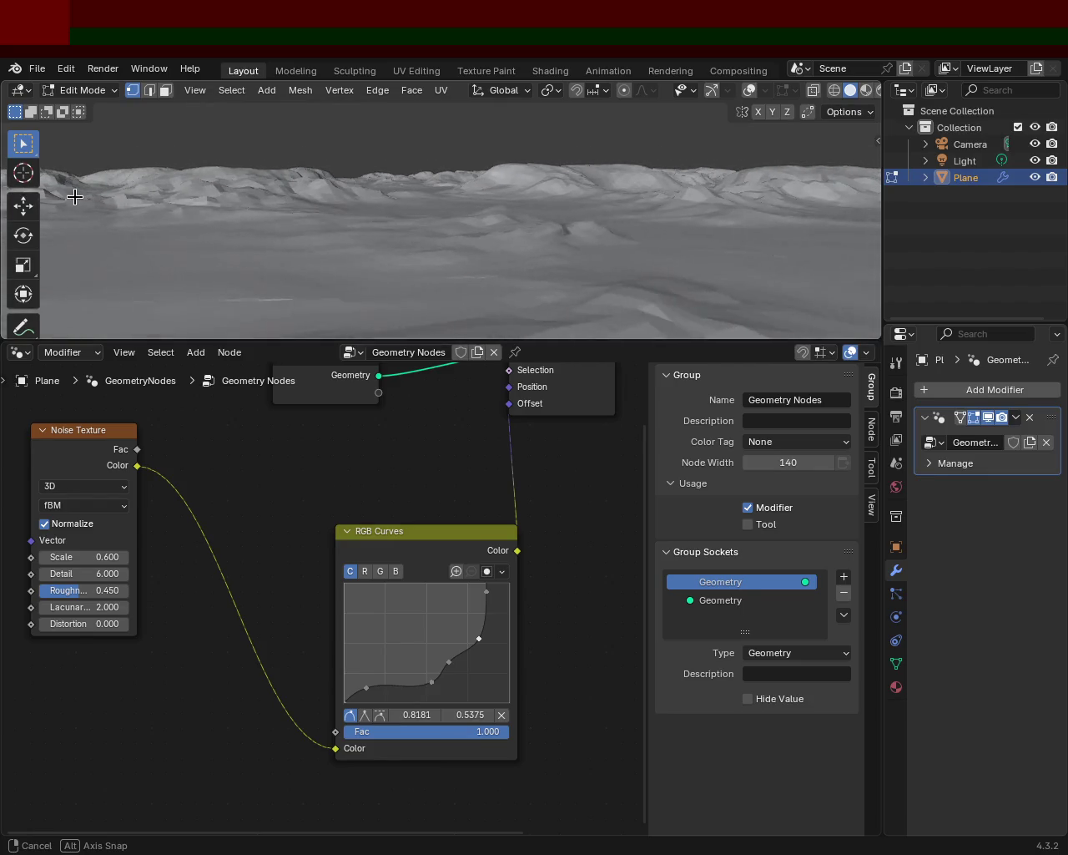
mouse_move(698, 255)
middle_down()
mouse_move(692, 214)
mouse_move(588, 231)
mouse_move(360, 222)
mouse_move(482, 231)
mouse_move(442, 220)
mouse_move(429, 296)
middle_up()
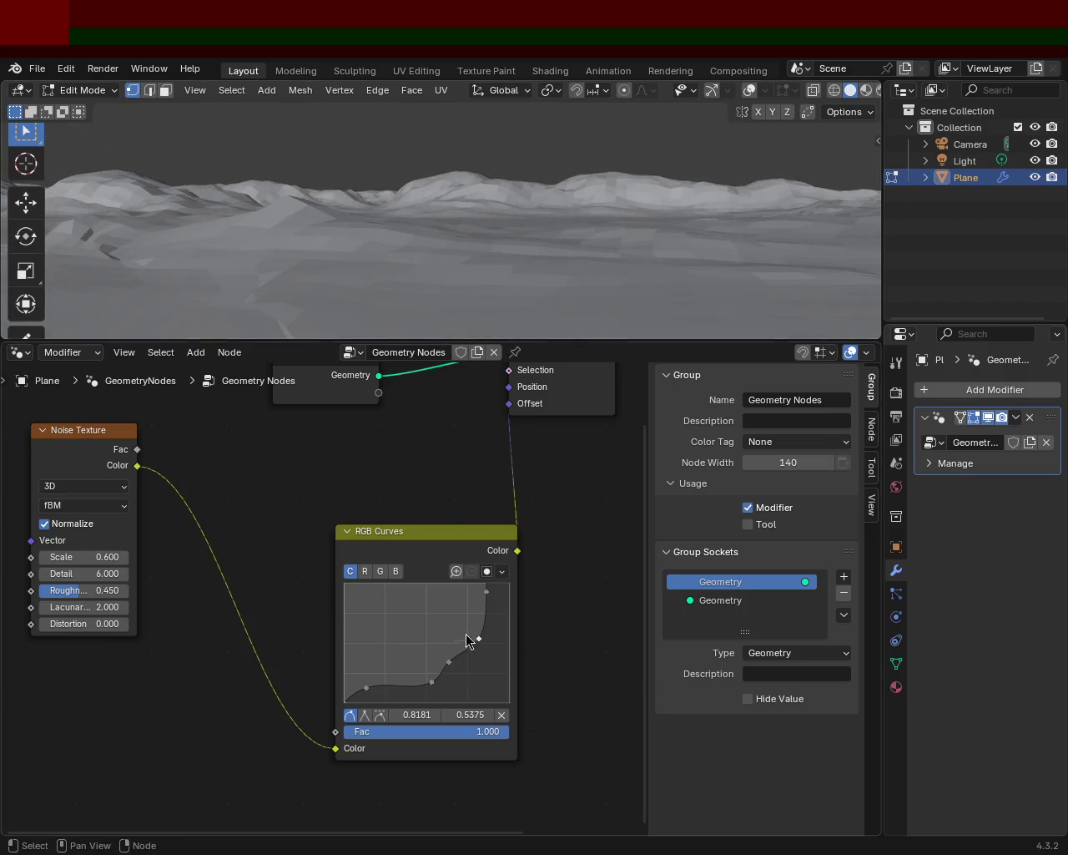
mouse_move(451, 596)
mouse_down()
mouse_move(475, 636)
mouse_move(469, 621)
mouse_up()
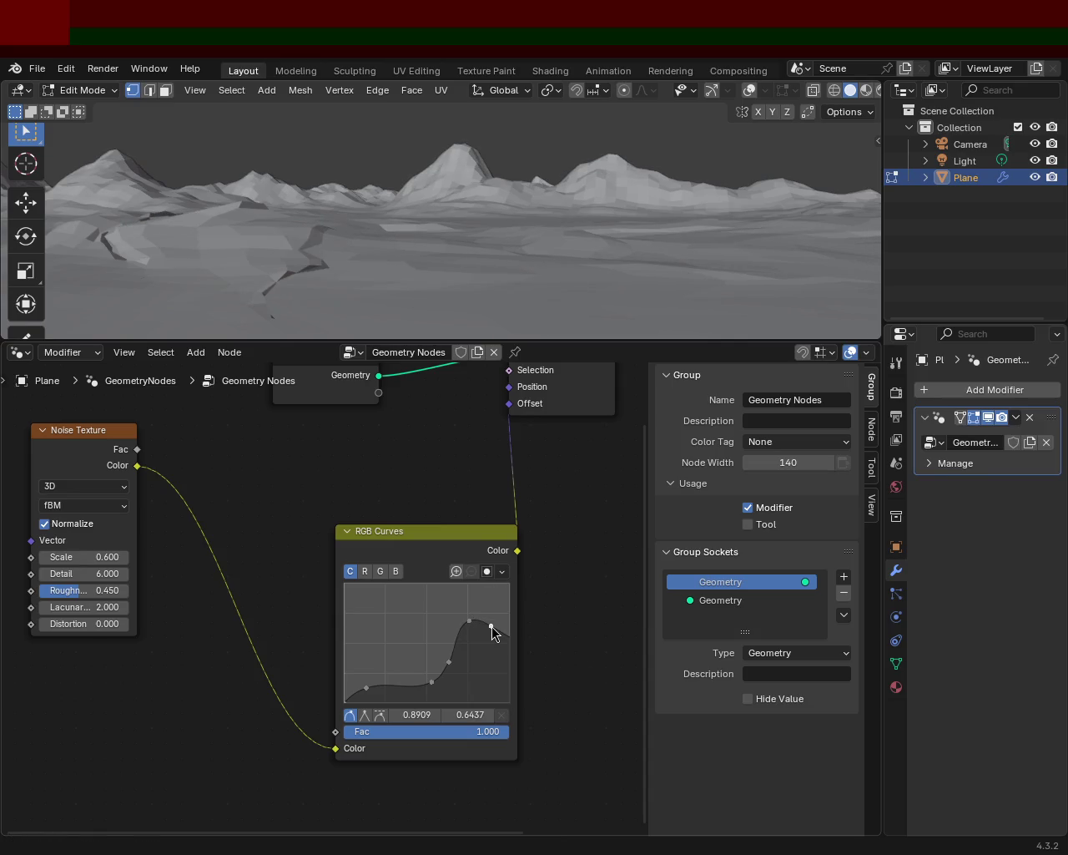
drag(492, 621, 493, 612)
scroll(529, 269, up, 3)
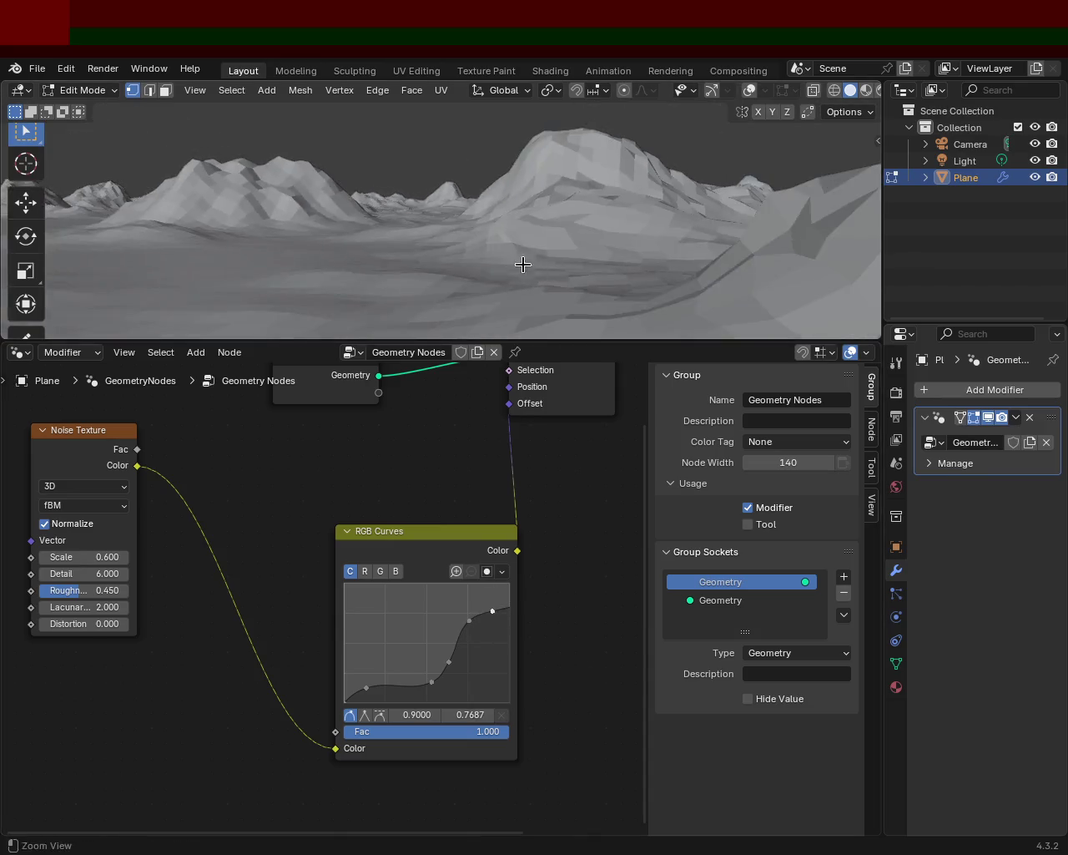
scroll(481, 198, up, 2)
scroll(481, 199, down, 5)
scroll(496, 253, up, 3)
scroll(470, 197, up, 3)
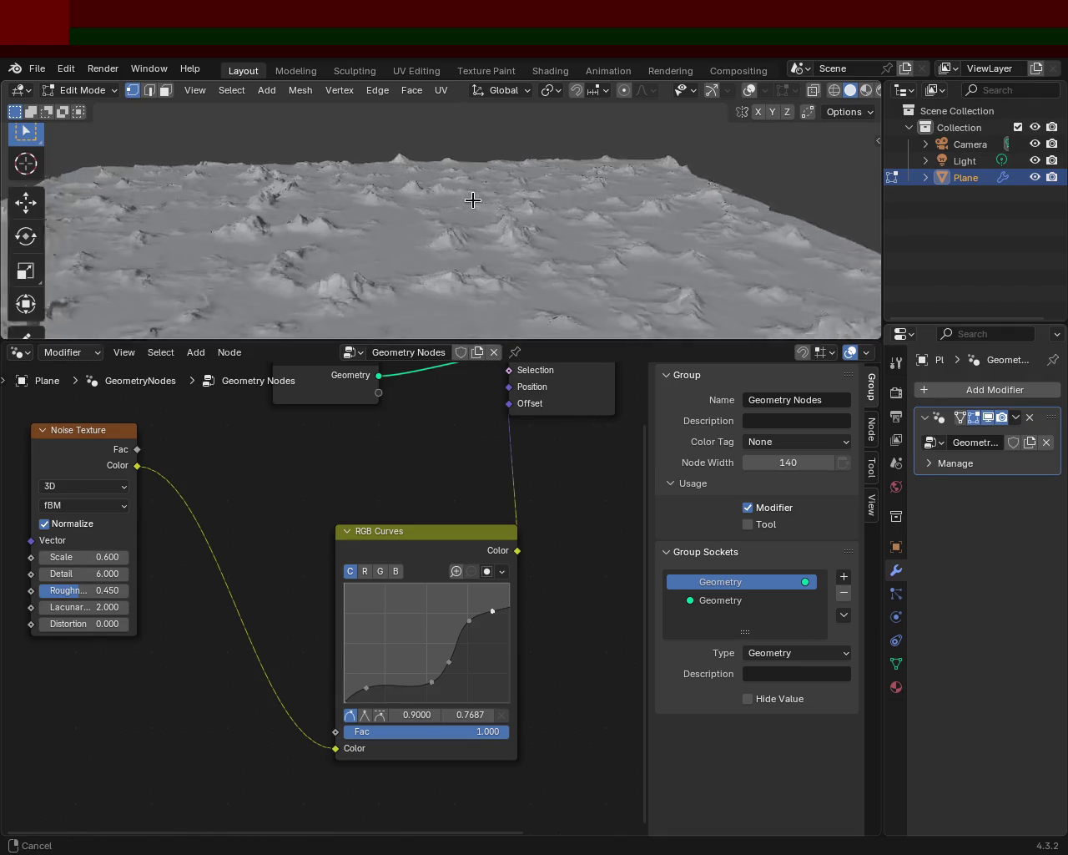
scroll(484, 219, up, 2)
Raise the right curve point to flatten mountain tops and add a steep-section point to deepen valleys.
mouse_move(501, 195)
middle_down()
mouse_move(341, 184)
mouse_move(317, 205)
middle_up()
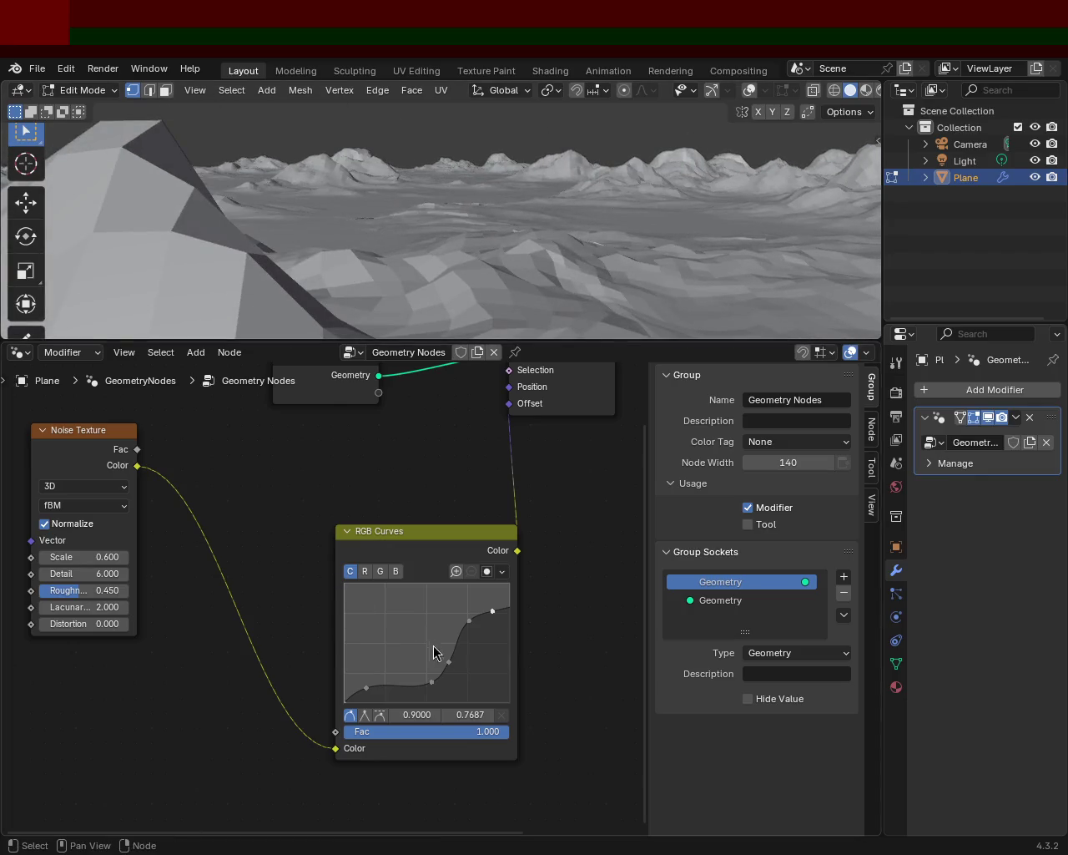
drag(492, 611, 495, 595)
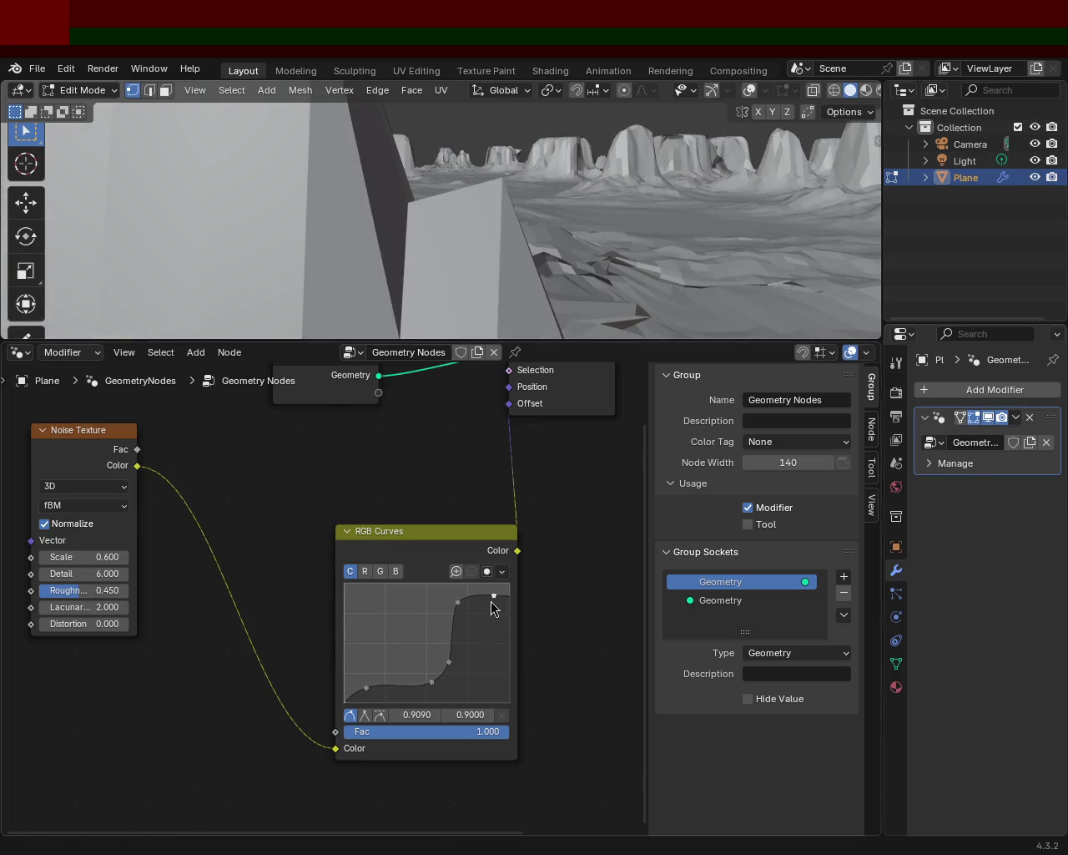
click(442, 655)
drag(435, 641, 415, 683)
middle_drag(585, 192, 383, 181)
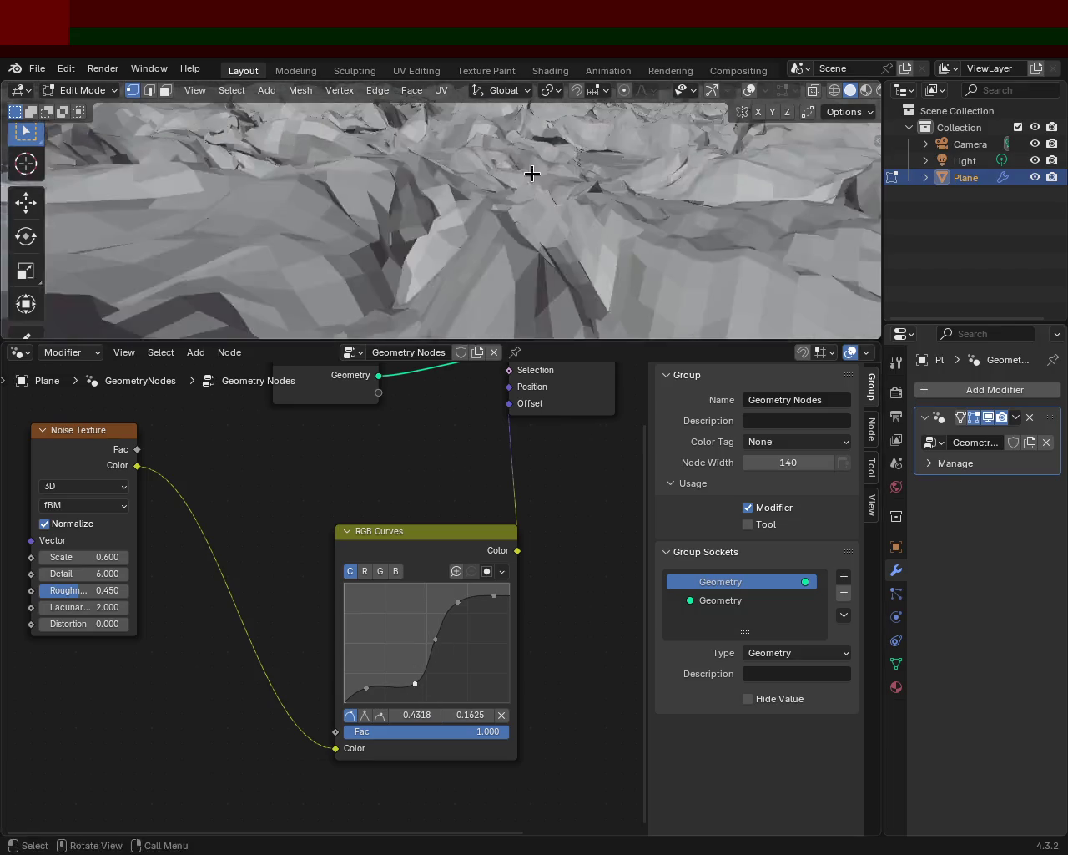
middle_drag(383, 182, 310, 239)
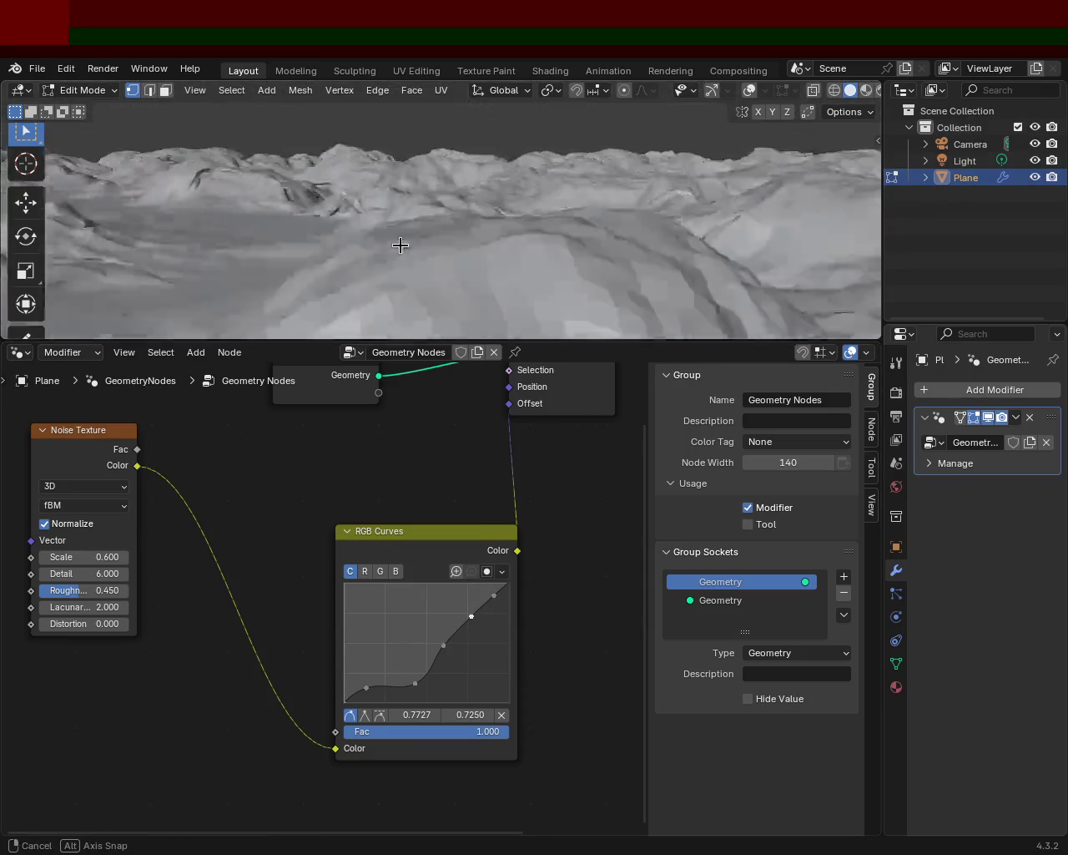
Adjust the lower, middle and top points into a steep S-curve through 0.6909/0.8687.
mouse_move(472, 616)
mouse_down()
mouse_move(456, 598)
mouse_move(452, 644)
mouse_up()
click(416, 683)
mouse_move(627, 176)
middle_down()
mouse_move(492, 155)
mouse_move(522, 175)
middle_up()
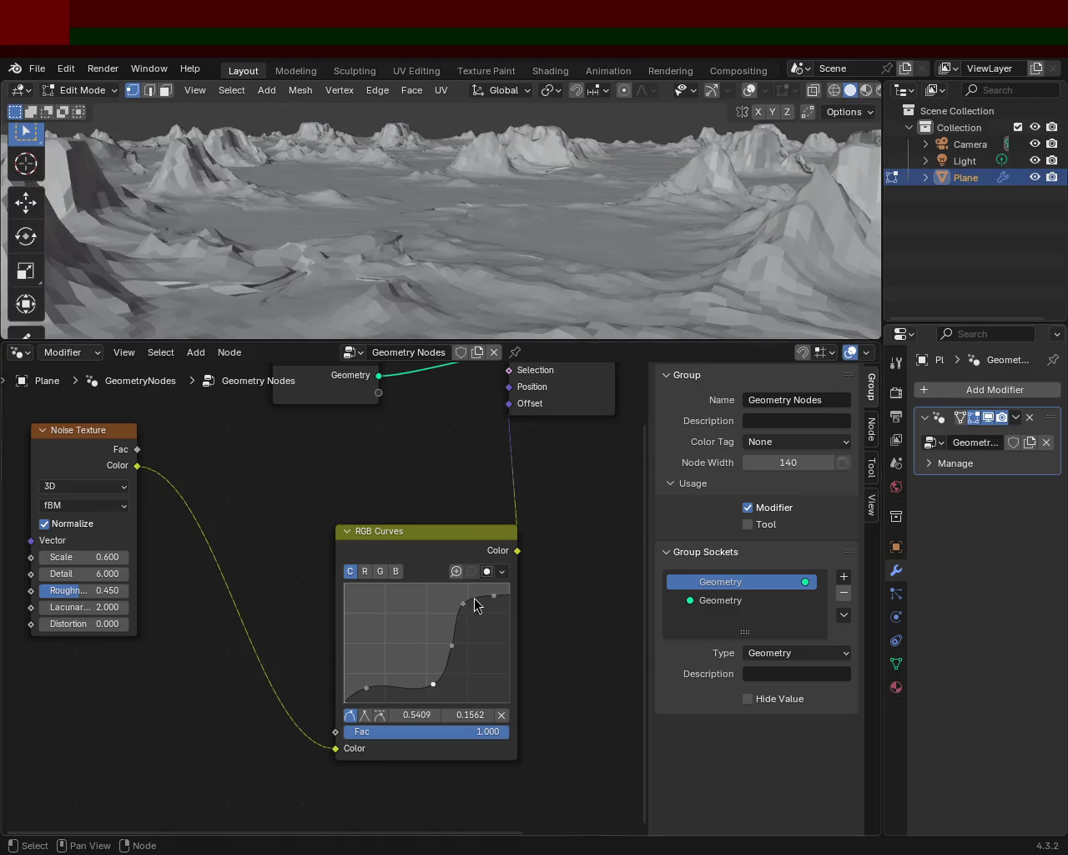
drag(451, 644, 441, 640)
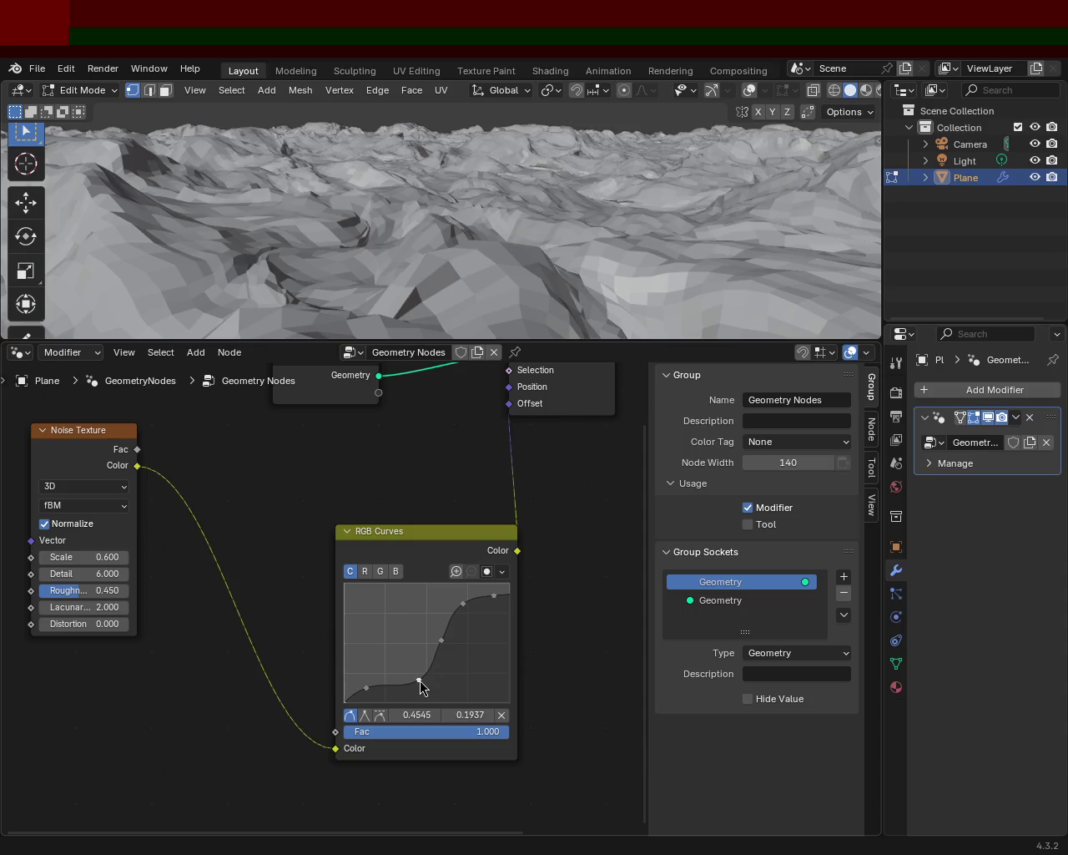
click(442, 601)
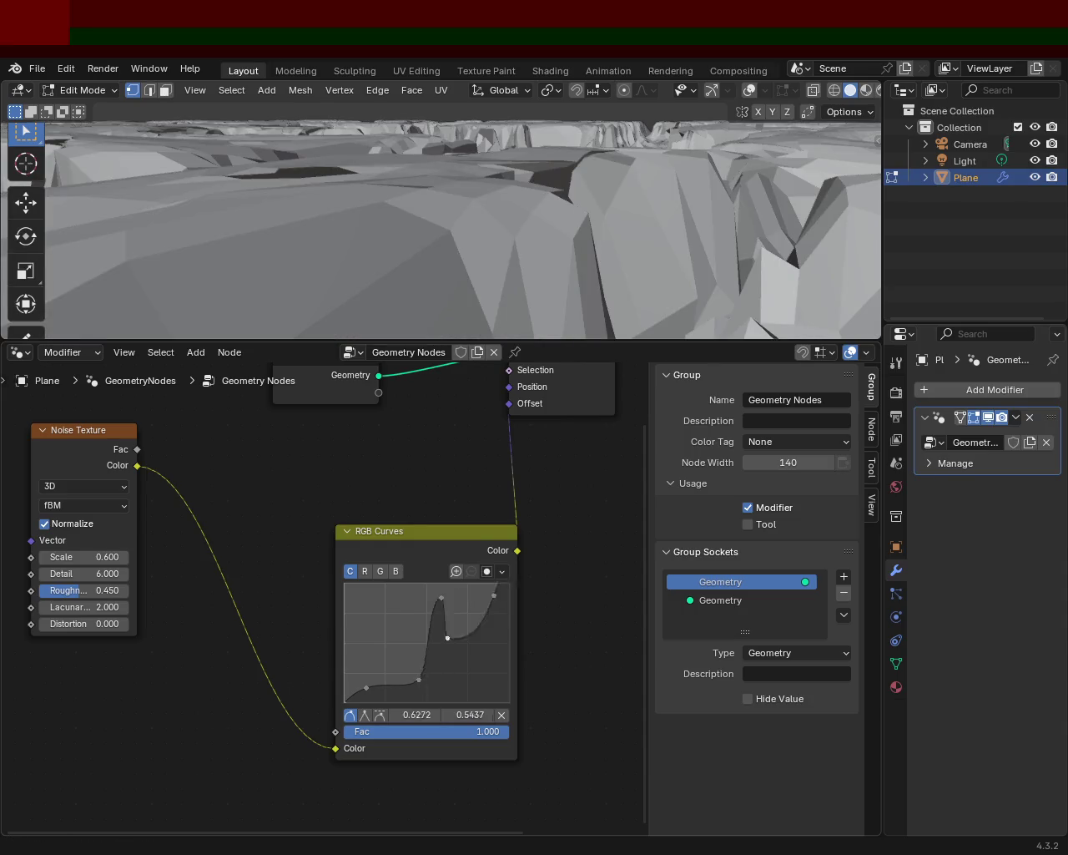
drag(445, 610, 451, 641)
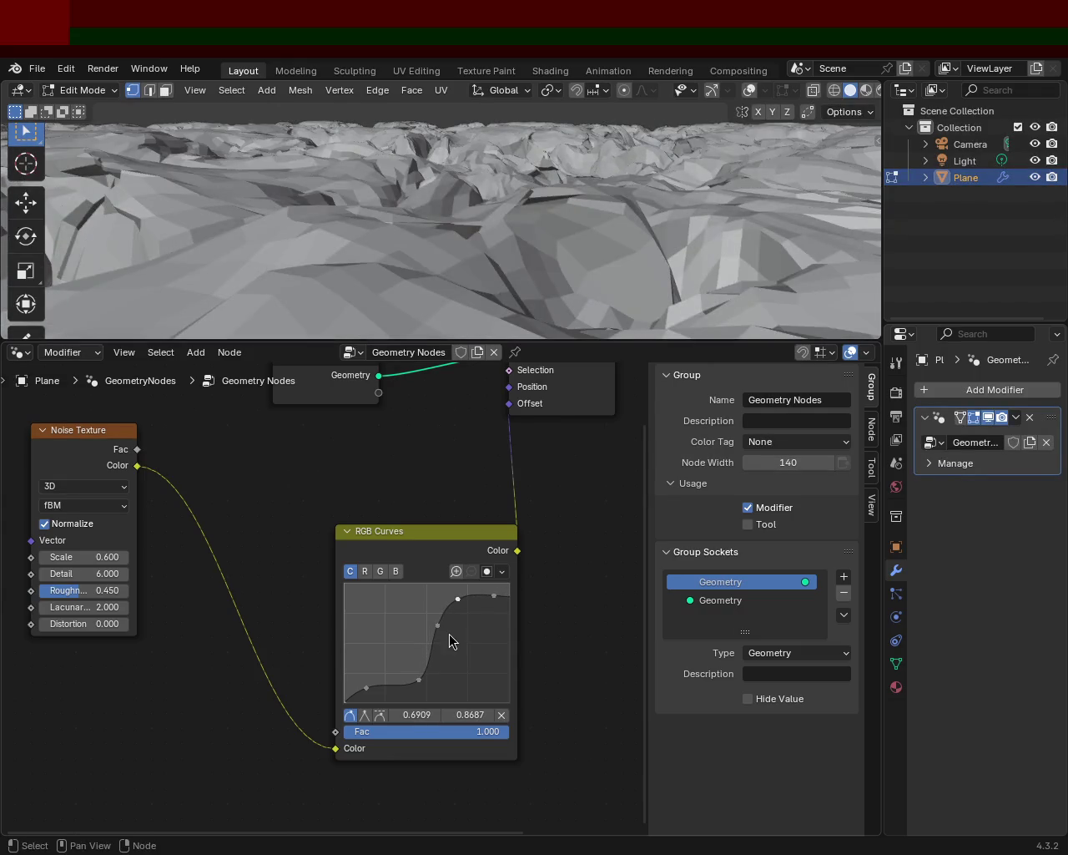
ctrl+middle_drag(606, 112, 480, 224)
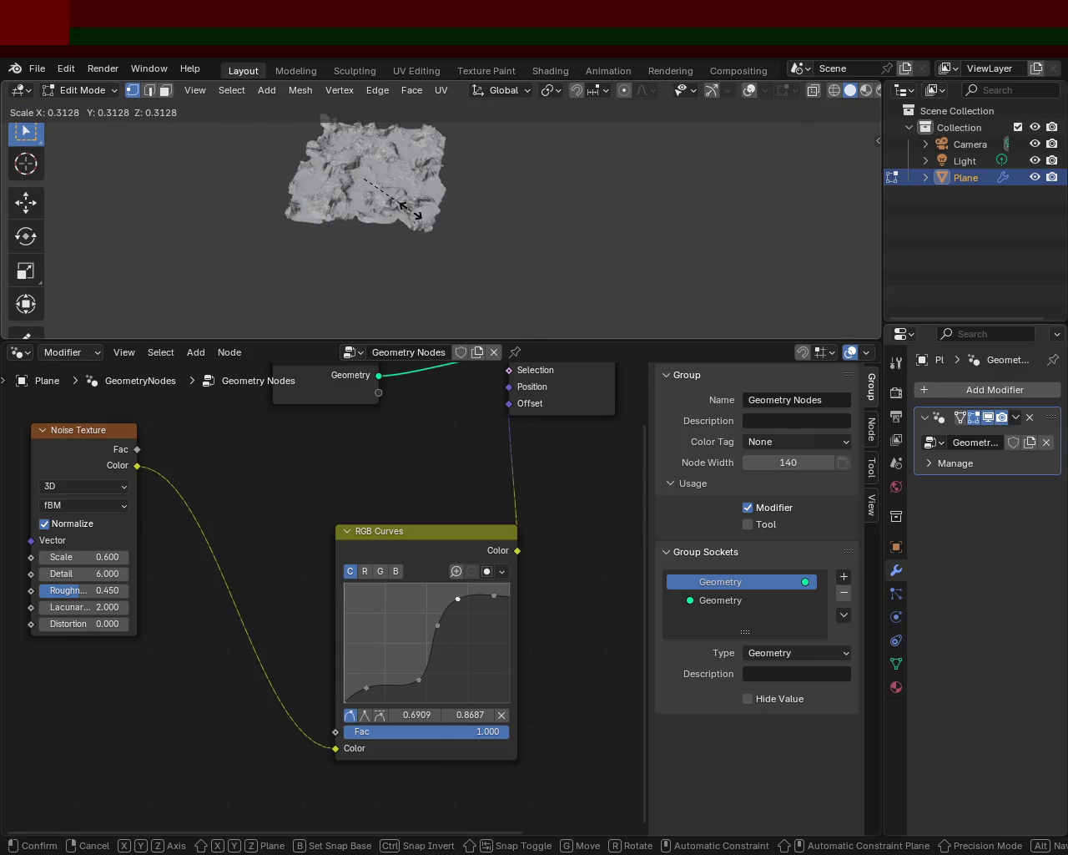
Cancel the accidental scaling of the plane mesh.
click(401, 204)
mouse_move(401, 204)
ctrl+middle_down()
mouse_move(611, 227)
mouse_move(551, 108)
mouse_move(493, 191)
mouse_move(522, 194)
mouse_move(515, 214)
mouse_move(477, 205)
mouse_move(485, 232)
ctrl+middle_up()
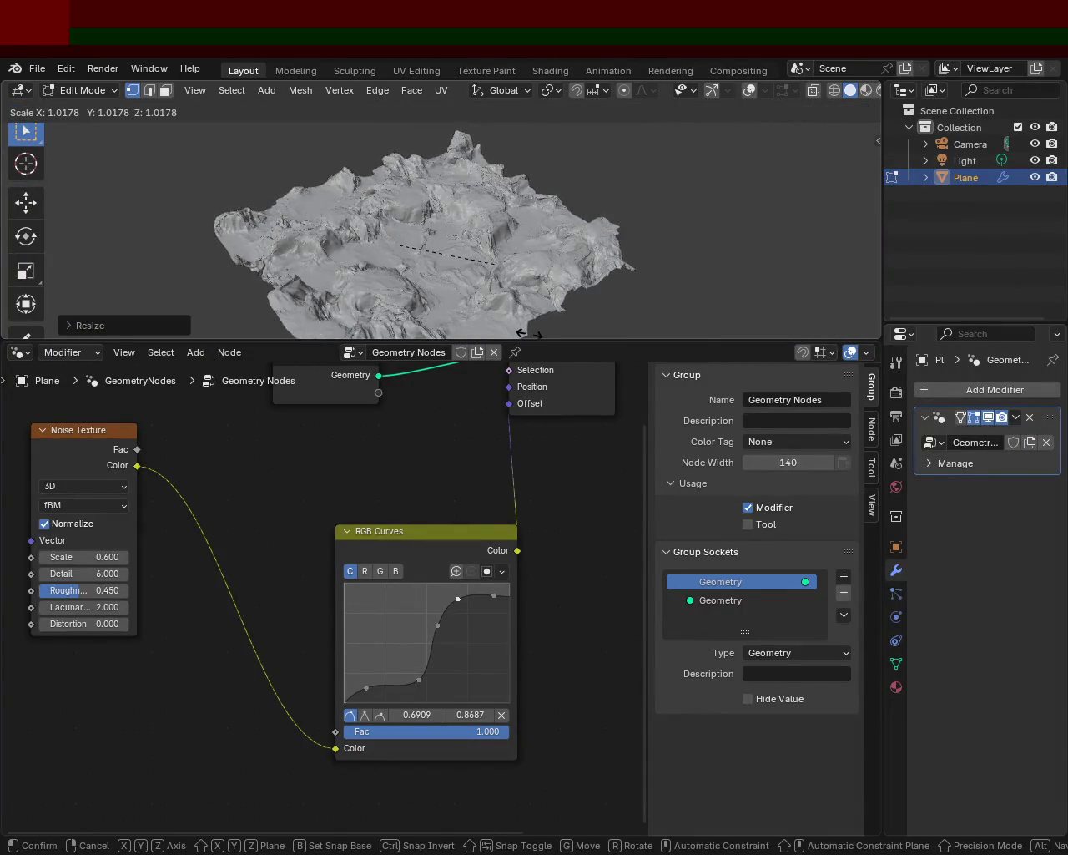
right_click(541, 286)
Move the border between the 3D viewport and node editor down to enlarge the 3D view.
drag(601, 340, 584, 486)
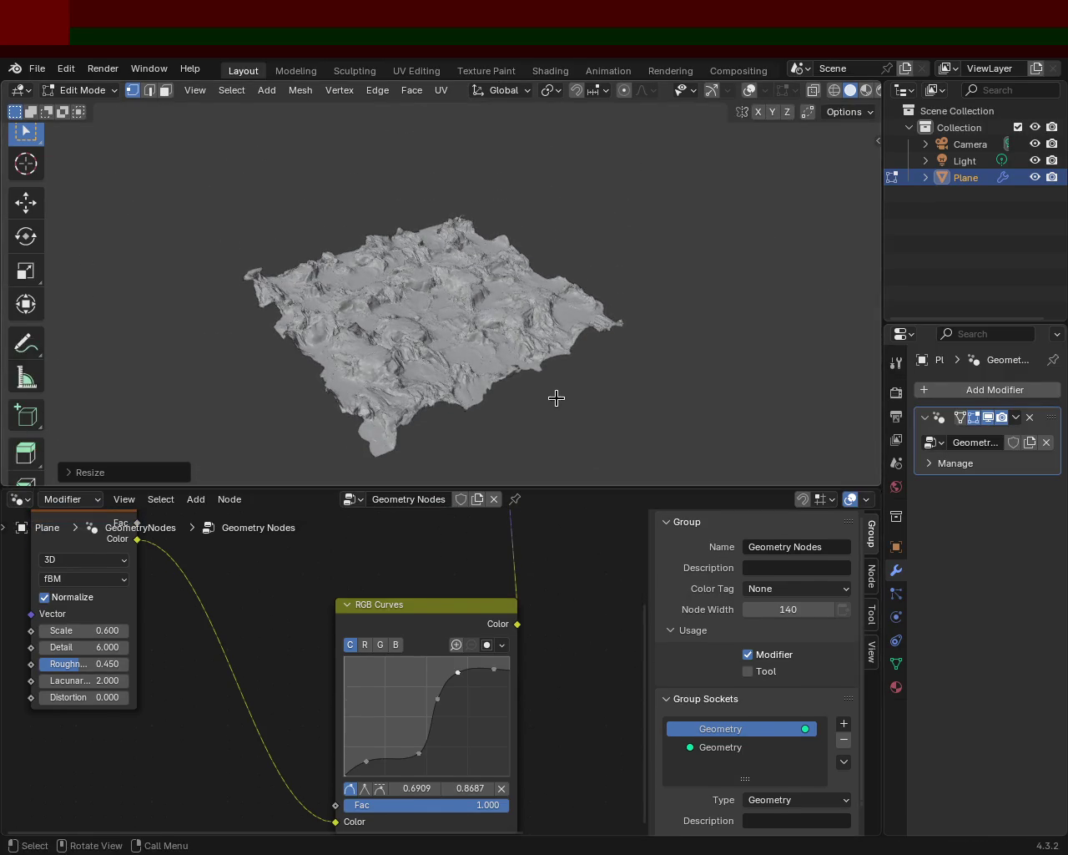
scroll(455, 343, up, 5)
scroll(436, 298, up, 5)
mouse_move(437, 298)
middle_down()
mouse_move(281, 329)
mouse_move(325, 481)
middle_up()
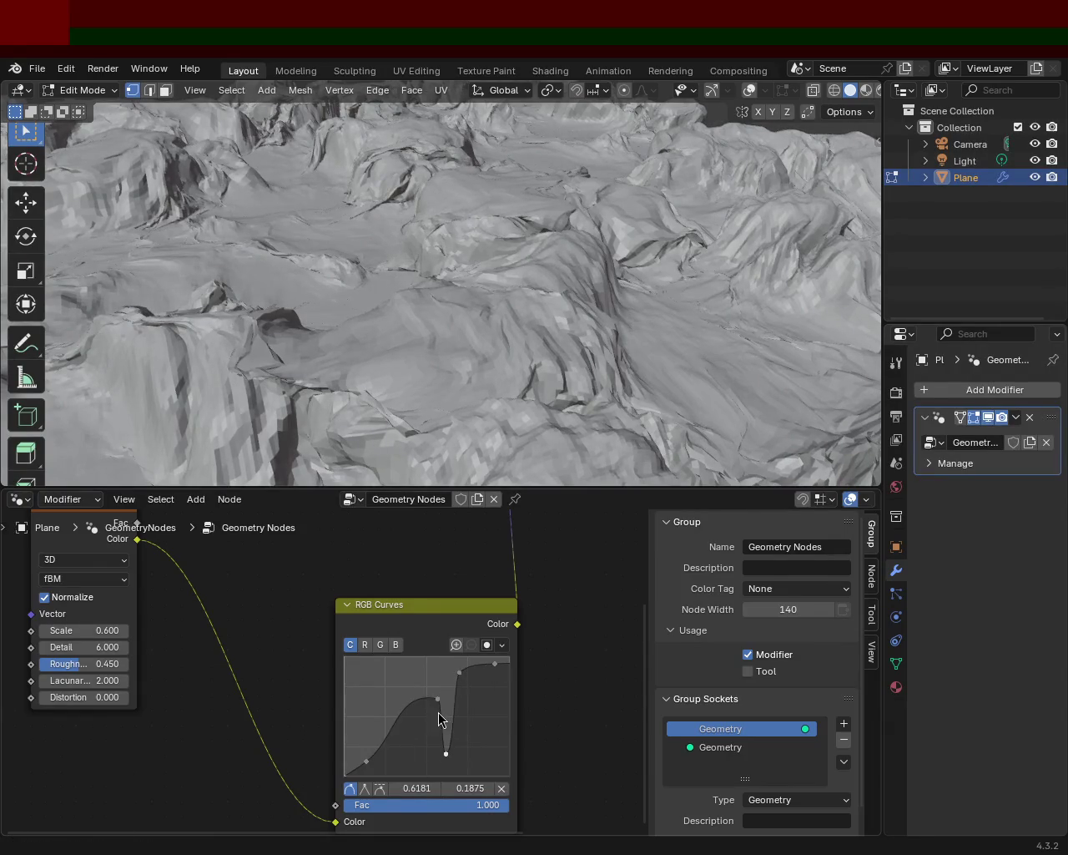
Lower a middle curve point and raise the top to 0.9318/1.0000 for a smooth rise.
drag(438, 712, 443, 766)
mouse_move(529, 312)
middle_down()
mouse_move(358, 253)
mouse_move(275, 264)
mouse_move(492, 257)
mouse_move(490, 378)
middle_up()
middle_drag(514, 225, 505, 359)
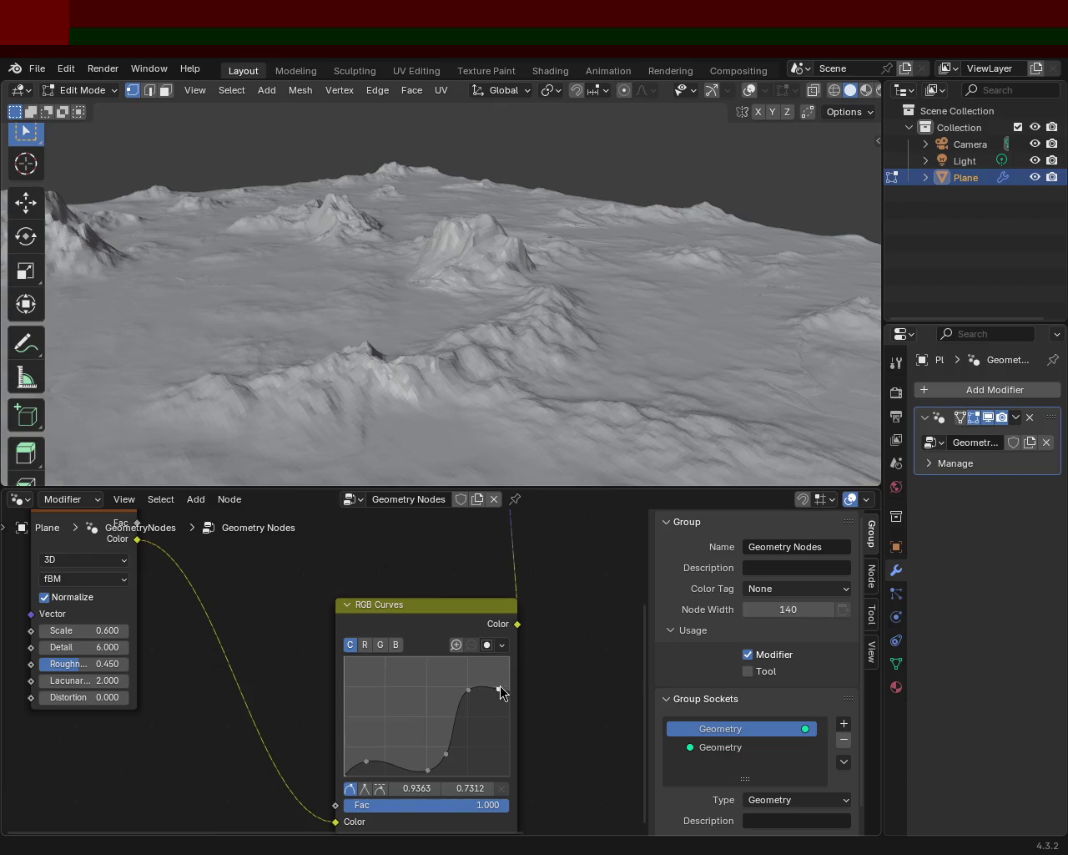
drag(497, 679, 498, 658)
mouse_move(560, 367)
middle_down()
mouse_move(393, 299)
mouse_move(301, 316)
mouse_move(588, 281)
mouse_move(600, 289)
middle_up()
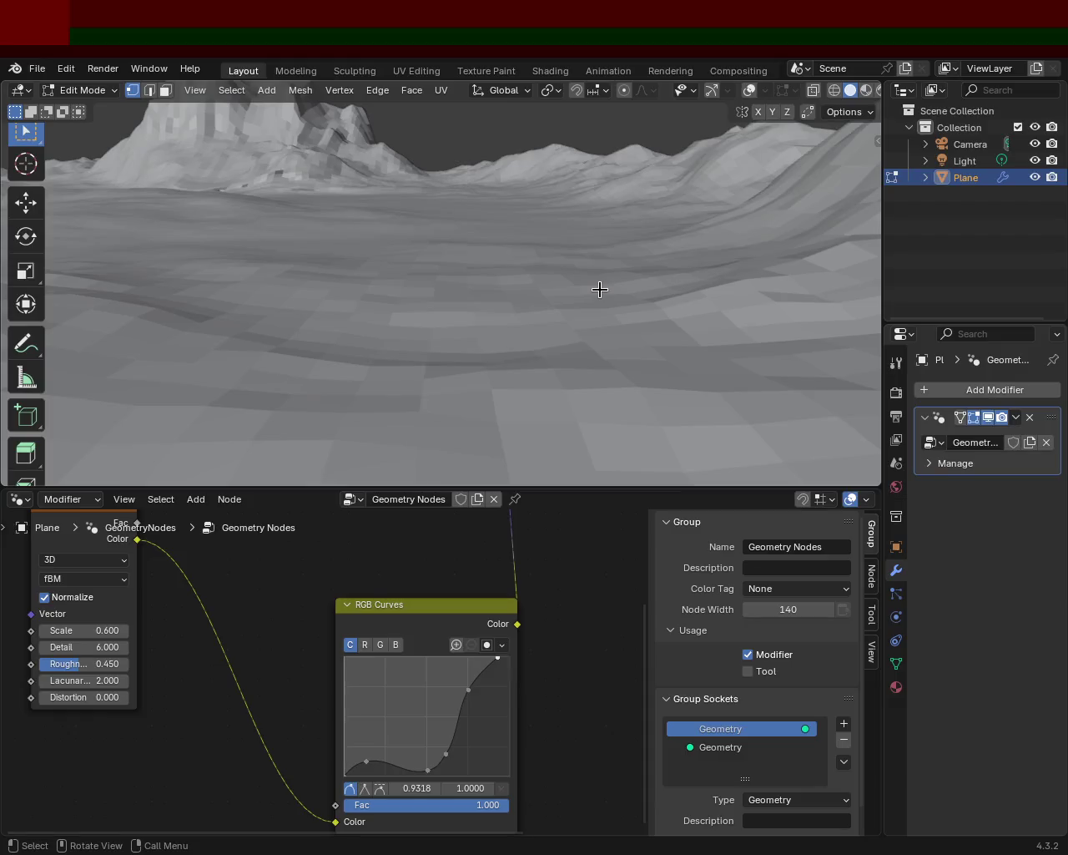
mouse_move(555, 327)
middle_down()
mouse_move(675, 267)
mouse_move(584, 238)
mouse_move(529, 248)
mouse_move(614, 217)
mouse_move(334, 208)
mouse_move(637, 191)
mouse_move(535, 192)
mouse_move(613, 241)
mouse_move(479, 212)
mouse_move(483, 196)
mouse_move(531, 281)
mouse_move(462, 262)
mouse_move(568, 276)
mouse_move(604, 321)
mouse_move(687, 379)
mouse_move(720, 291)
mouse_move(549, 311)
middle_up()
scroll(604, 321, down, 5)
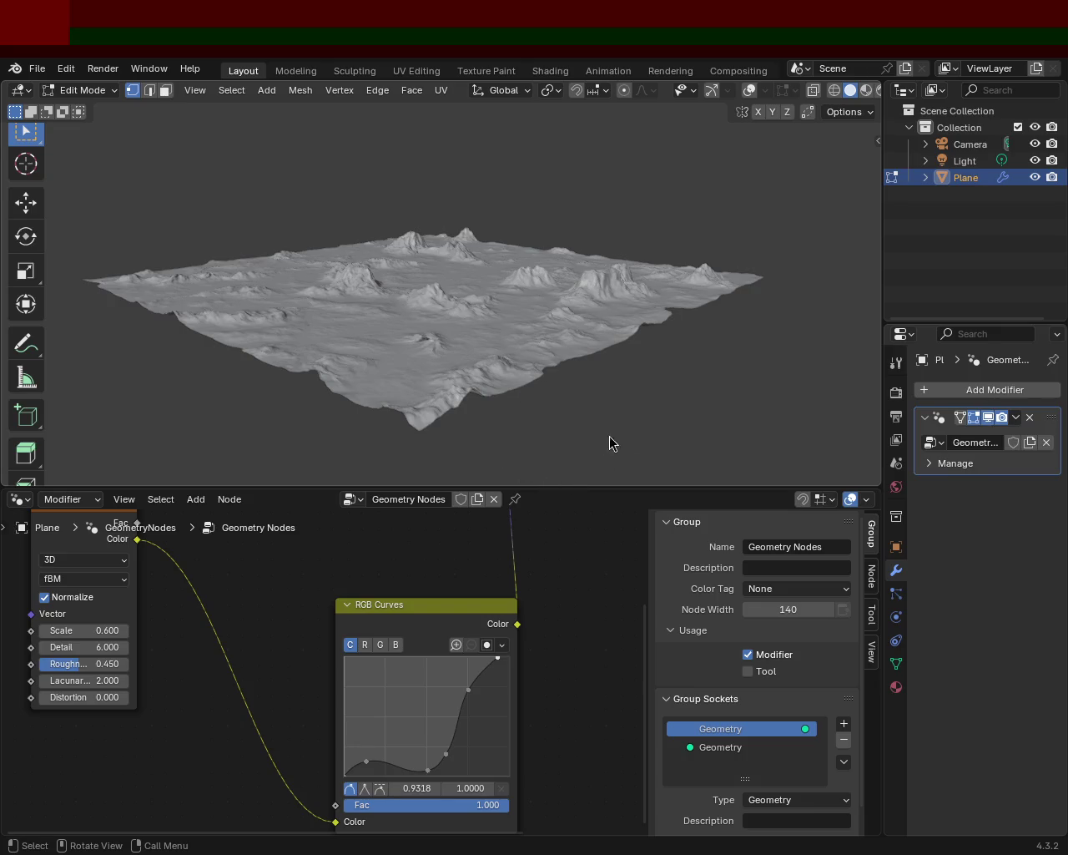
scroll(467, 279, up, 2)
scroll(467, 279, up, 4)
mouse_move(443, 269)
middle_down()
mouse_move(534, 277)
mouse_move(528, 231)
mouse_move(588, 227)
middle_up()
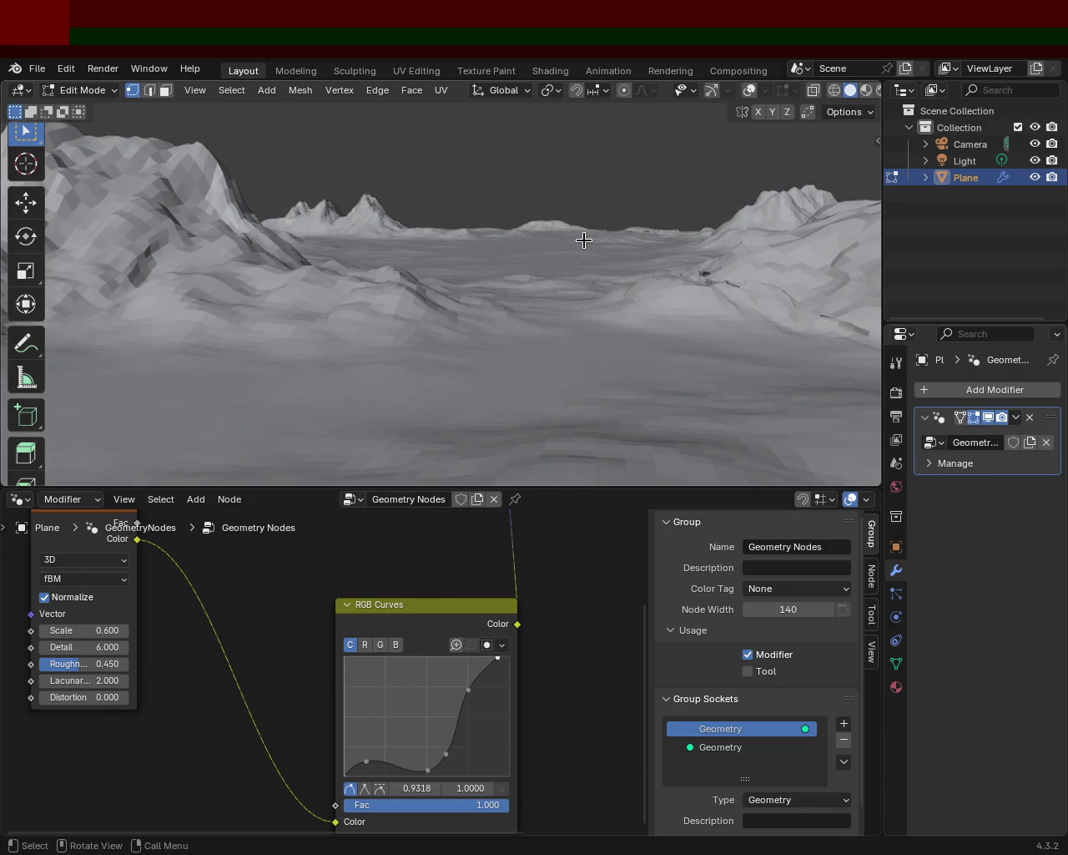
mouse_move(540, 257)
middle_down()
mouse_move(360, 294)
mouse_move(527, 256)
mouse_move(537, 268)
mouse_move(393, 318)
mouse_move(370, 309)
mouse_move(632, 291)
mouse_move(389, 281)
mouse_move(549, 219)
mouse_move(621, 238)
middle_up()
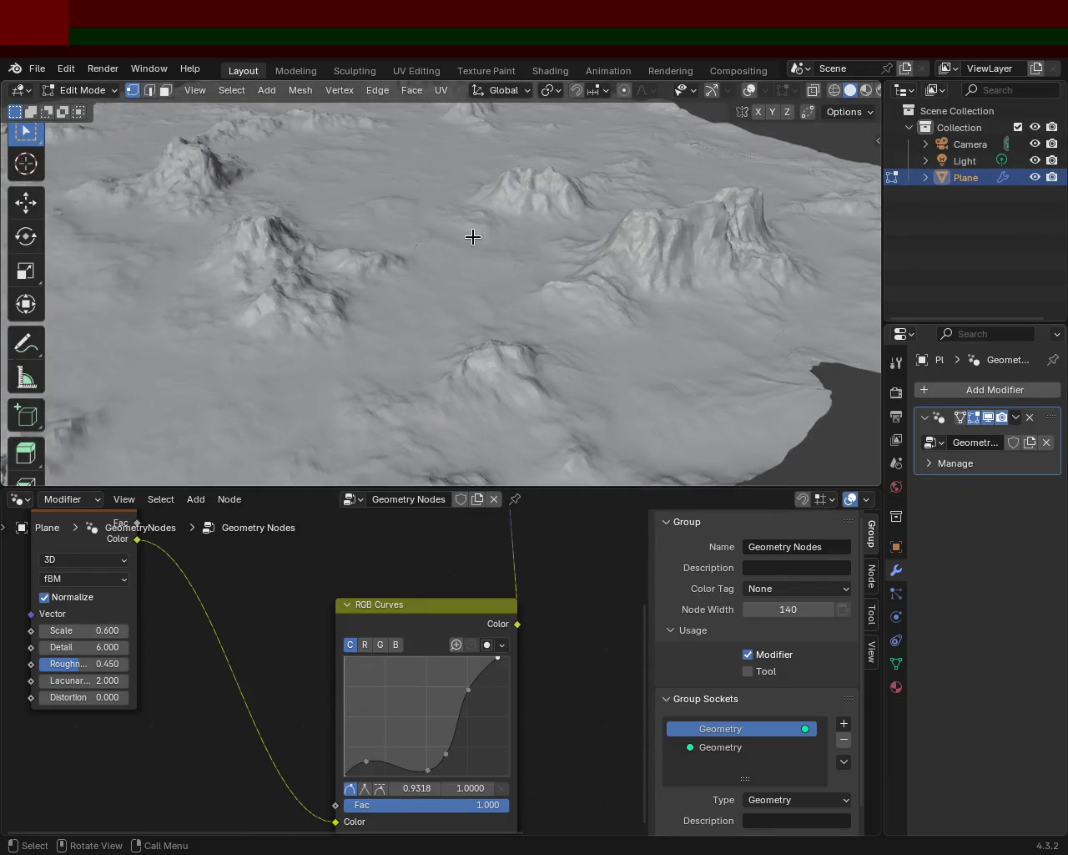
scroll(450, 260, down, 5)
mouse_move(446, 269)
middle_down()
mouse_move(523, 247)
mouse_move(458, 222)
mouse_move(376, 231)
mouse_move(467, 270)
mouse_move(420, 231)
middle_up()
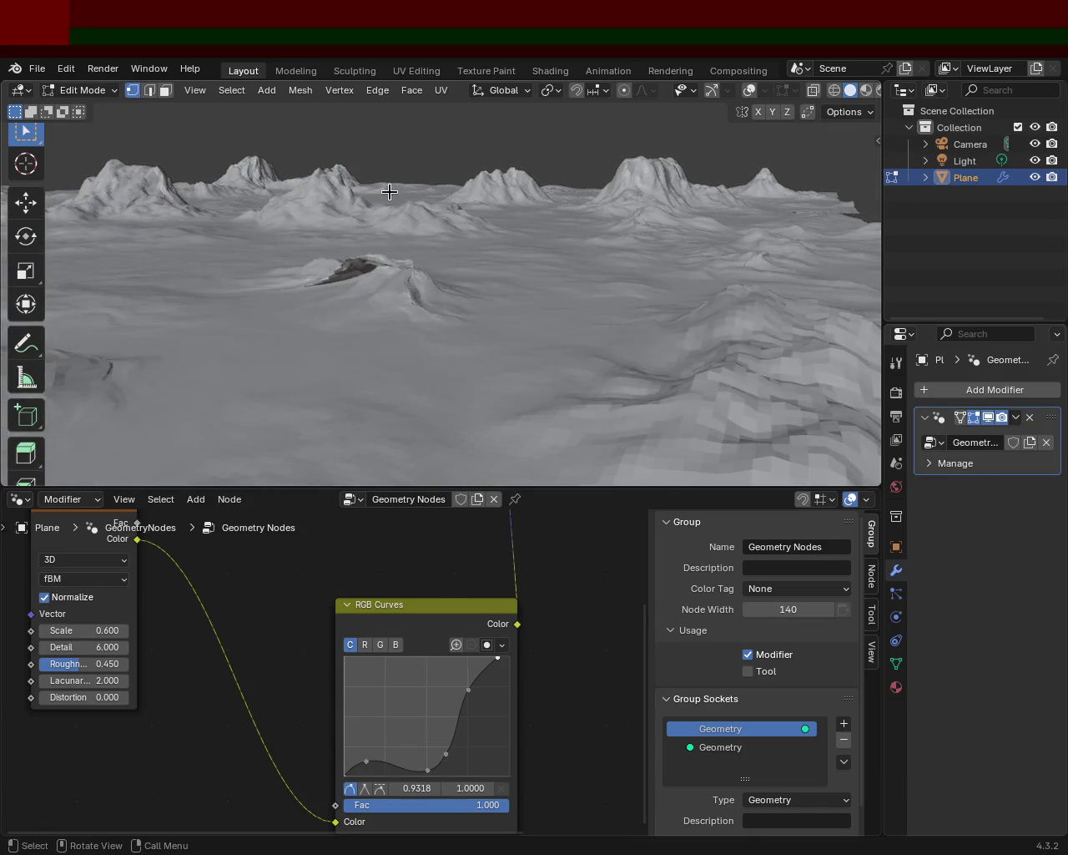
mouse_move(401, 190)
middle_down()
mouse_move(858, 286)
mouse_move(775, 162)
mouse_move(777, 198)
mouse_move(275, 234)
mouse_move(375, 200)
mouse_move(446, 195)
mouse_move(539, 221)
mouse_move(626, 203)
mouse_move(568, 227)
mouse_move(585, 203)
mouse_move(548, 204)
middle_up()
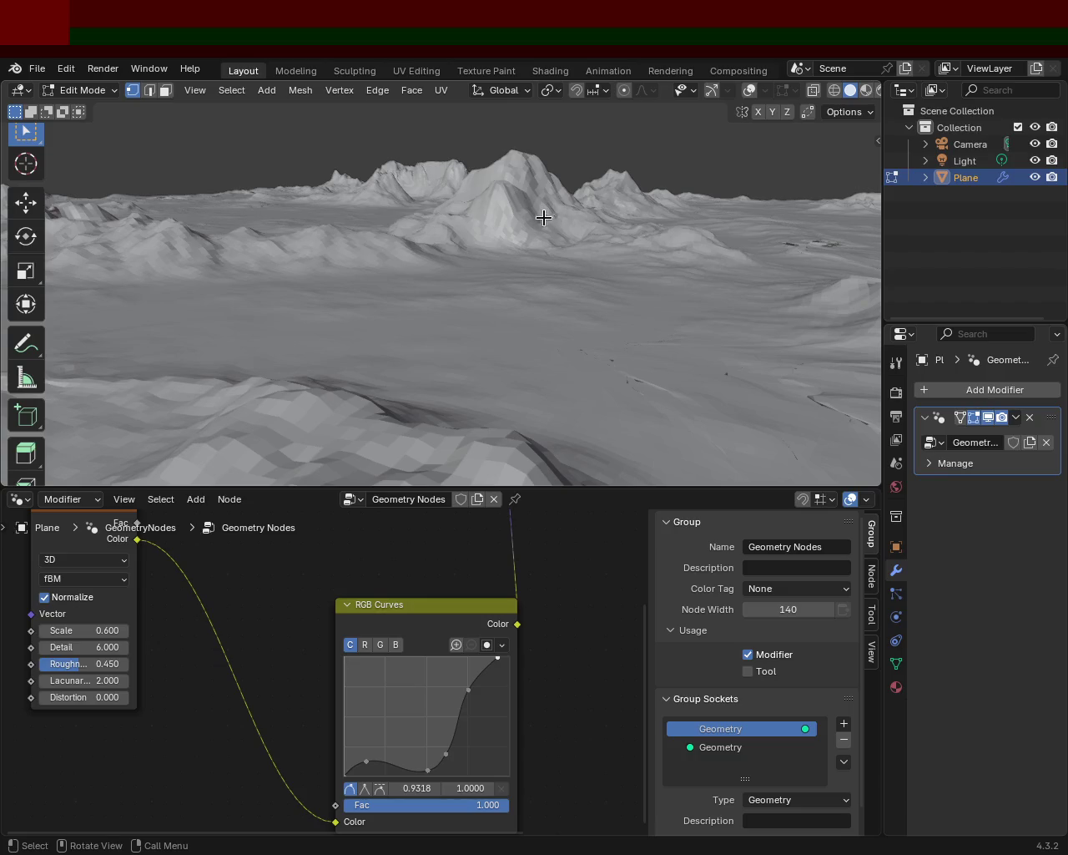
mouse_move(688, 391)
middle_down()
mouse_move(532, 281)
mouse_move(551, 262)
mouse_move(303, 279)
mouse_move(417, 269)
mouse_move(415, 308)
mouse_move(317, 300)
mouse_move(515, 185)
mouse_move(492, 208)
mouse_move(539, 236)
mouse_move(671, 238)
mouse_move(420, 286)
mouse_move(390, 253)
mouse_move(520, 267)
mouse_move(472, 248)
mouse_move(510, 206)
mouse_move(521, 232)
mouse_move(492, 262)
mouse_move(487, 253)
mouse_move(582, 256)
mouse_move(556, 242)
mouse_move(505, 242)
mouse_move(510, 234)
mouse_move(773, 247)
mouse_move(593, 220)
mouse_move(431, 287)
mouse_move(537, 286)
mouse_move(545, 275)
mouse_move(503, 277)
middle_up()
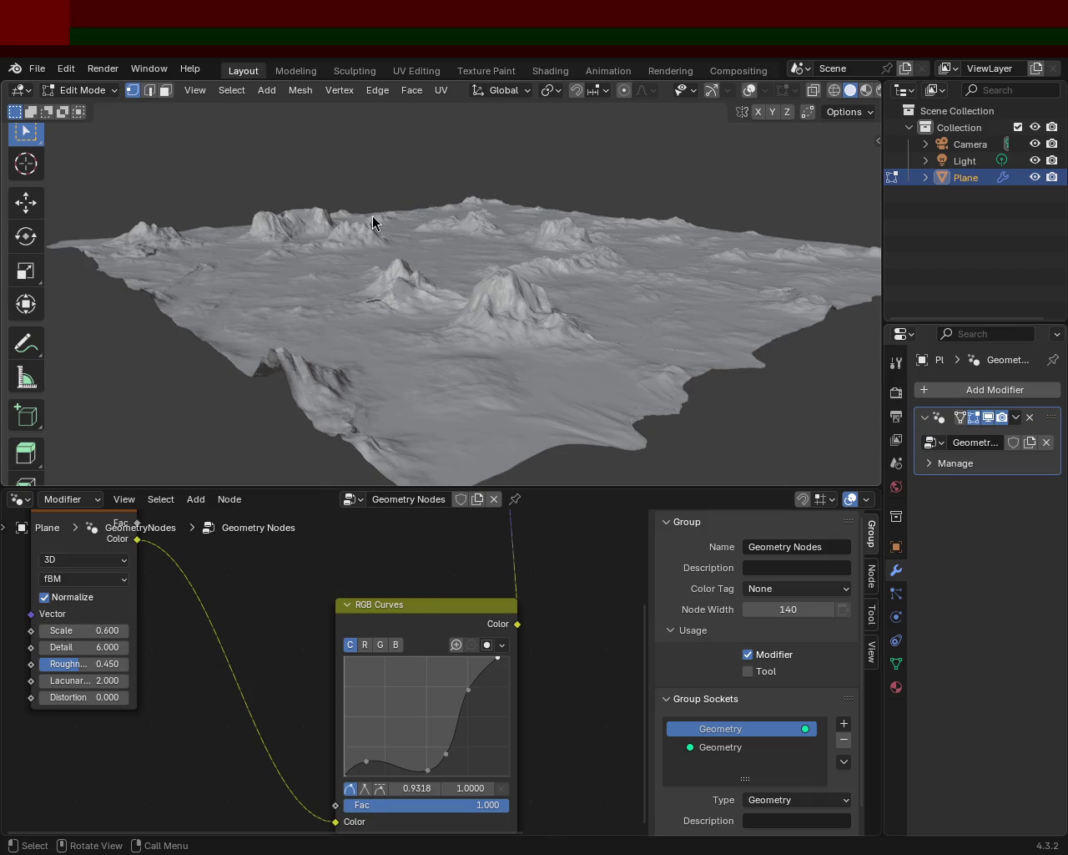
mouse_move(667, 417)
middle_down()
mouse_move(453, 358)
mouse_move(468, 272)
mouse_move(562, 324)
mouse_move(486, 322)
mouse_move(425, 247)
middle_up()
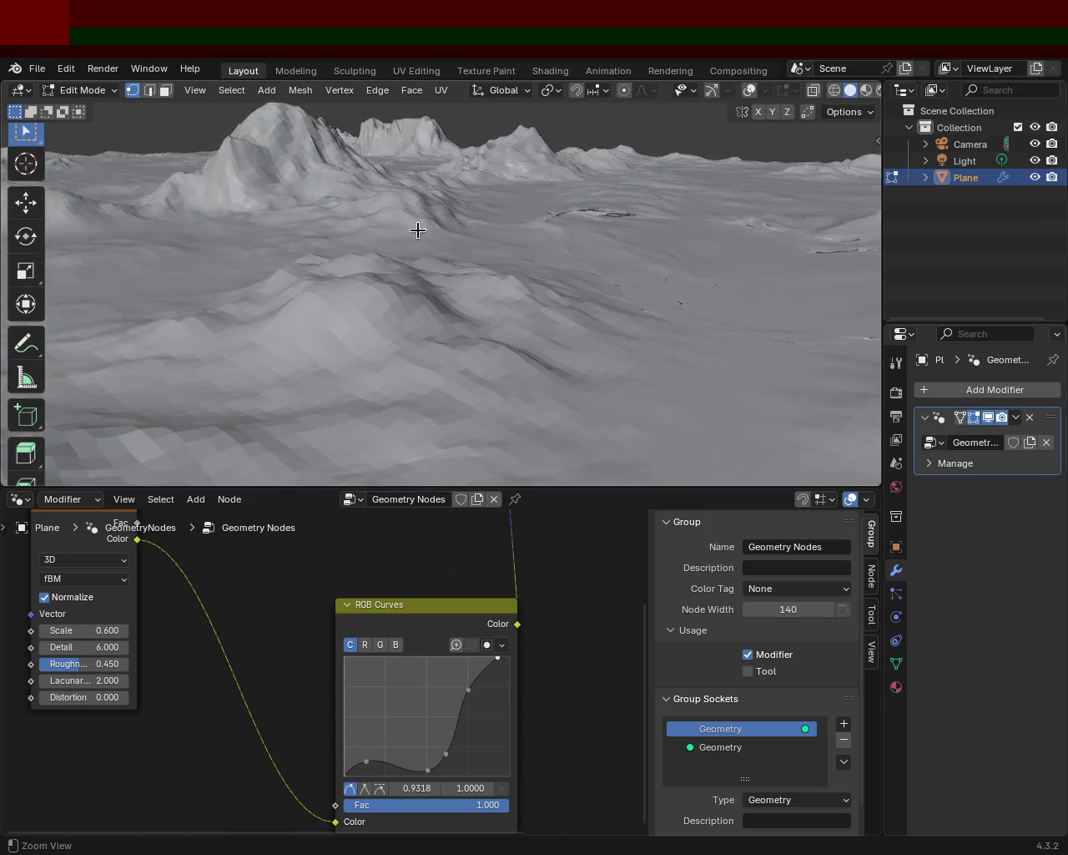
mouse_move(619, 276)
middle_down()
mouse_move(487, 284)
mouse_move(556, 269)
mouse_move(553, 254)
mouse_move(497, 285)
middle_up()
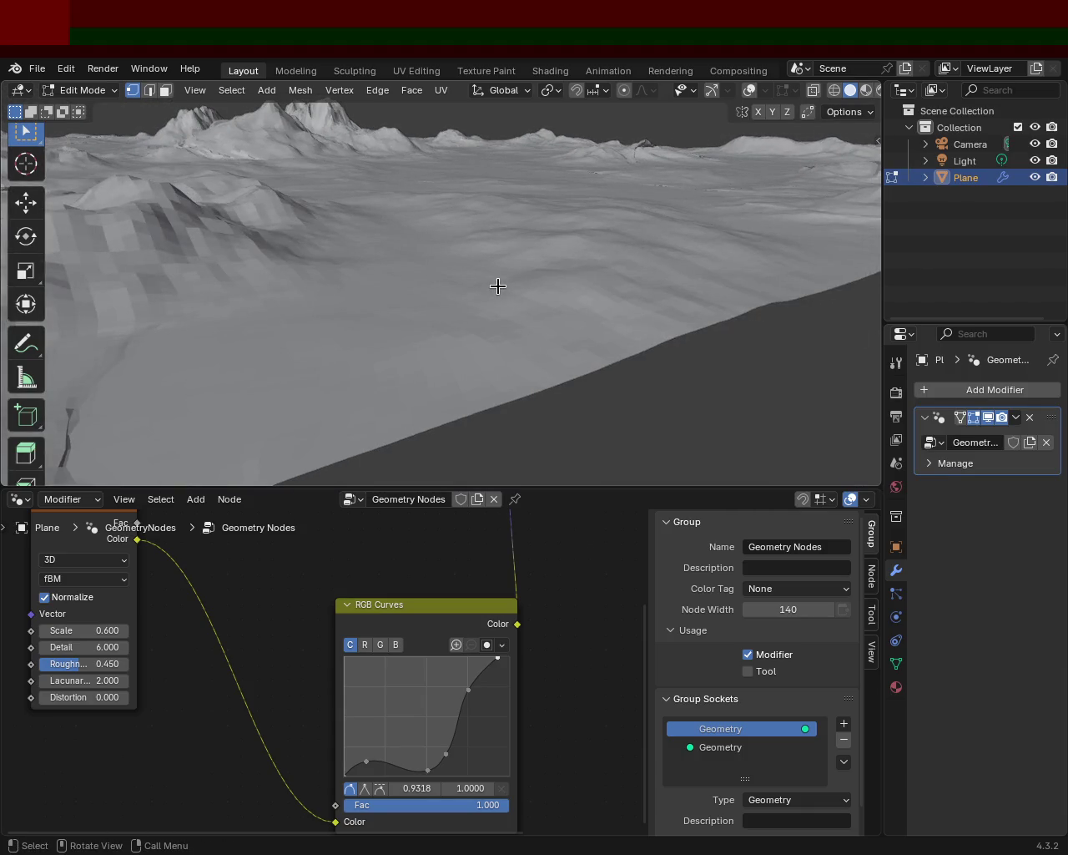
Nudge the leftmost RGB Curves point down so the low plains lie flatter.
mouse_move(500, 283)
ctrl+middle_down()
mouse_move(546, 348)
mouse_move(420, 324)
mouse_move(402, 559)
ctrl+middle_up()
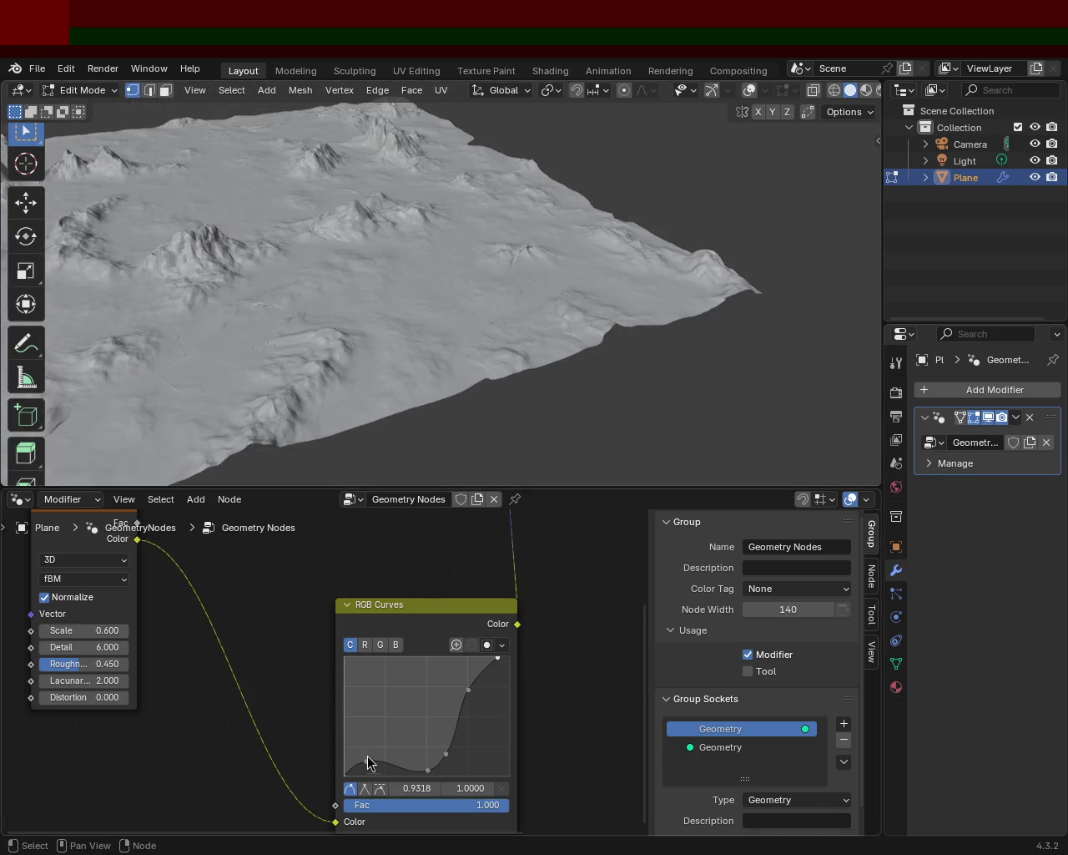
mouse_move(430, 359)
middle_down()
mouse_move(437, 318)
mouse_move(387, 276)
mouse_move(444, 214)
mouse_move(459, 227)
mouse_move(363, 239)
mouse_move(353, 278)
mouse_move(365, 242)
mouse_move(410, 219)
middle_up()
mouse_move(439, 172)
middle_down()
mouse_move(289, 197)
mouse_move(477, 243)
mouse_move(320, 234)
mouse_move(539, 239)
mouse_move(481, 227)
mouse_move(404, 238)
mouse_move(556, 243)
mouse_move(668, 234)
mouse_move(659, 217)
mouse_move(571, 219)
mouse_move(585, 220)
middle_up()
ctrl+middle_drag(409, 205, 443, 264)
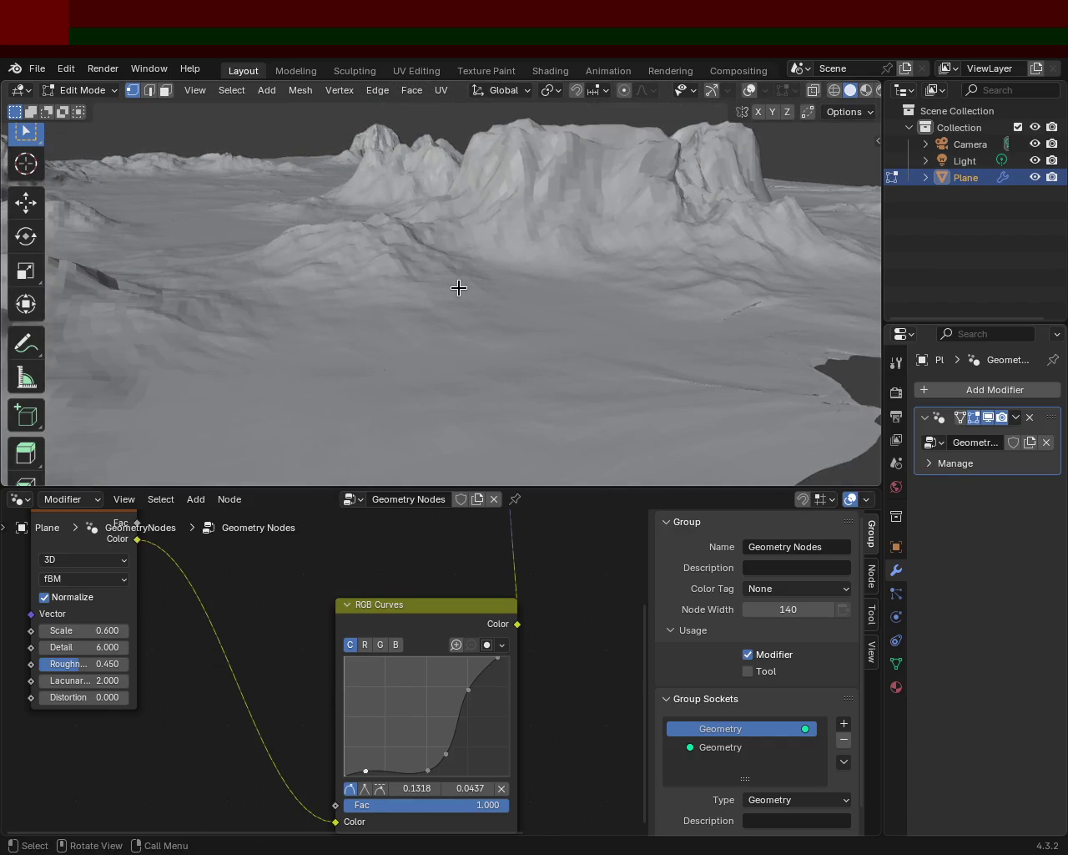
key(ctrl+e)
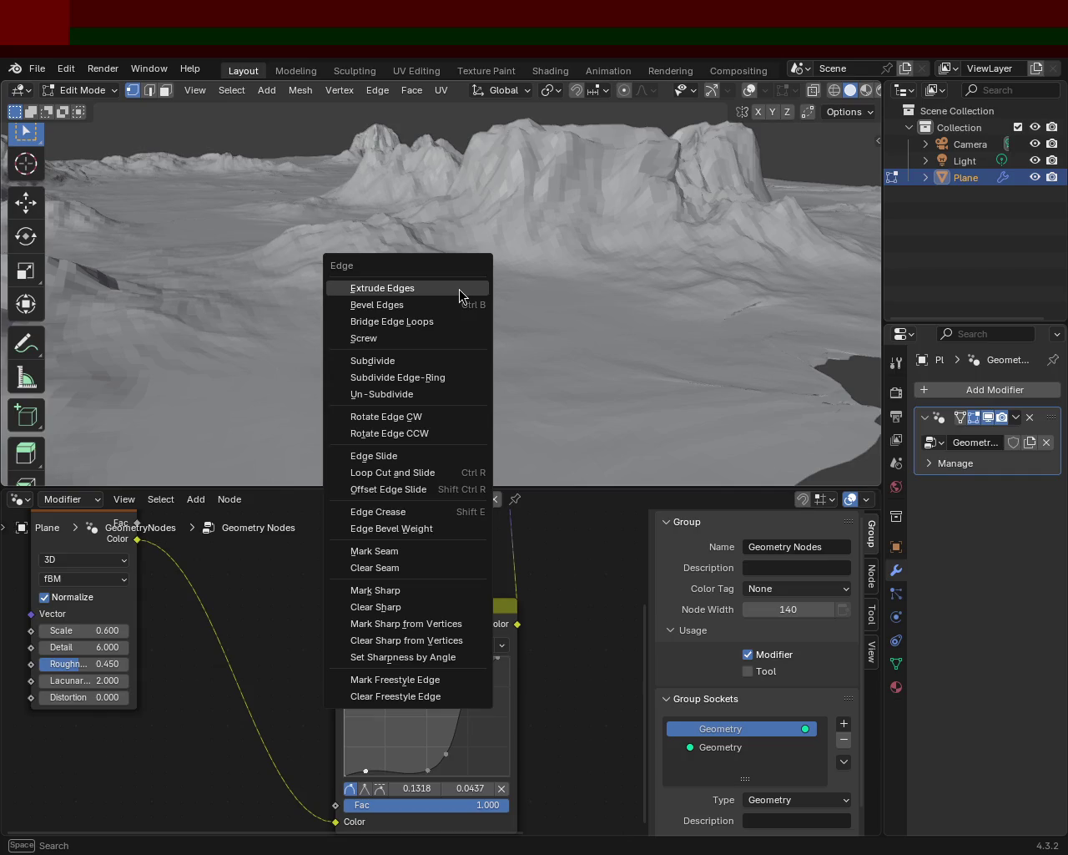
Subdivide the plane mesh and save the file as terrain_1.blend.
click(372, 360)
mouse_move(546, 305)
middle_down()
mouse_move(667, 360)
mouse_move(194, 313)
mouse_move(386, 307)
middle_up()
key(ctrl+s)
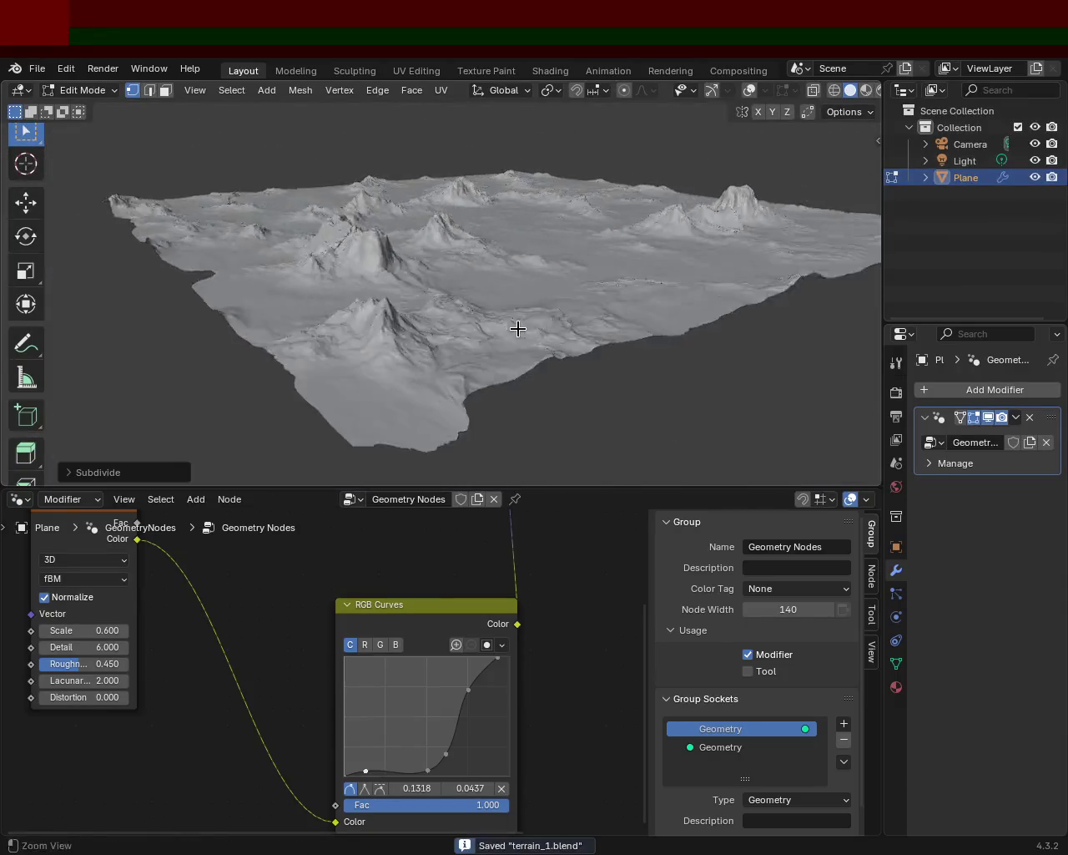
Orbit around the subdivided terrain to inspect the plains and plateau-topped mountains.
mouse_move(392, 317)
middle_down()
mouse_move(550, 293)
mouse_move(489, 276)
mouse_move(489, 253)
mouse_move(507, 261)
mouse_move(604, 248)
mouse_move(696, 267)
mouse_move(540, 261)
middle_up()
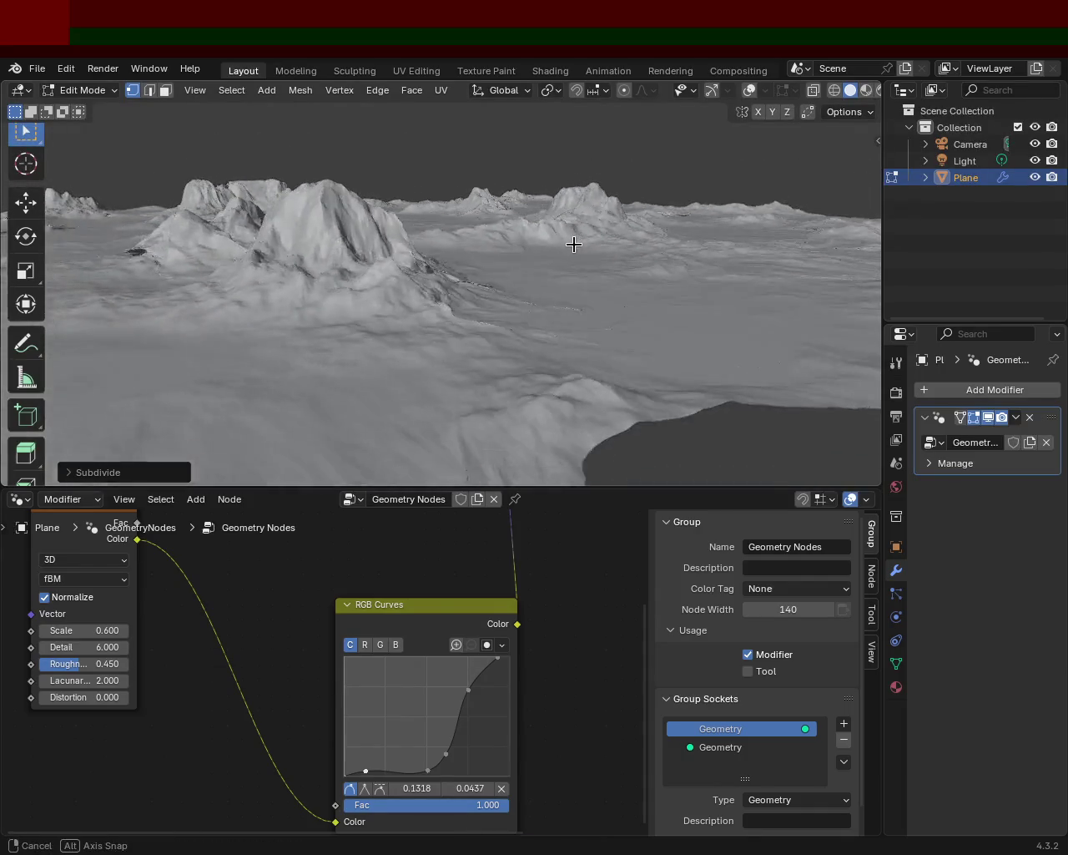
mouse_move(419, 264)
middle_down()
mouse_move(530, 312)
mouse_move(601, 301)
mouse_move(512, 246)
middle_up()
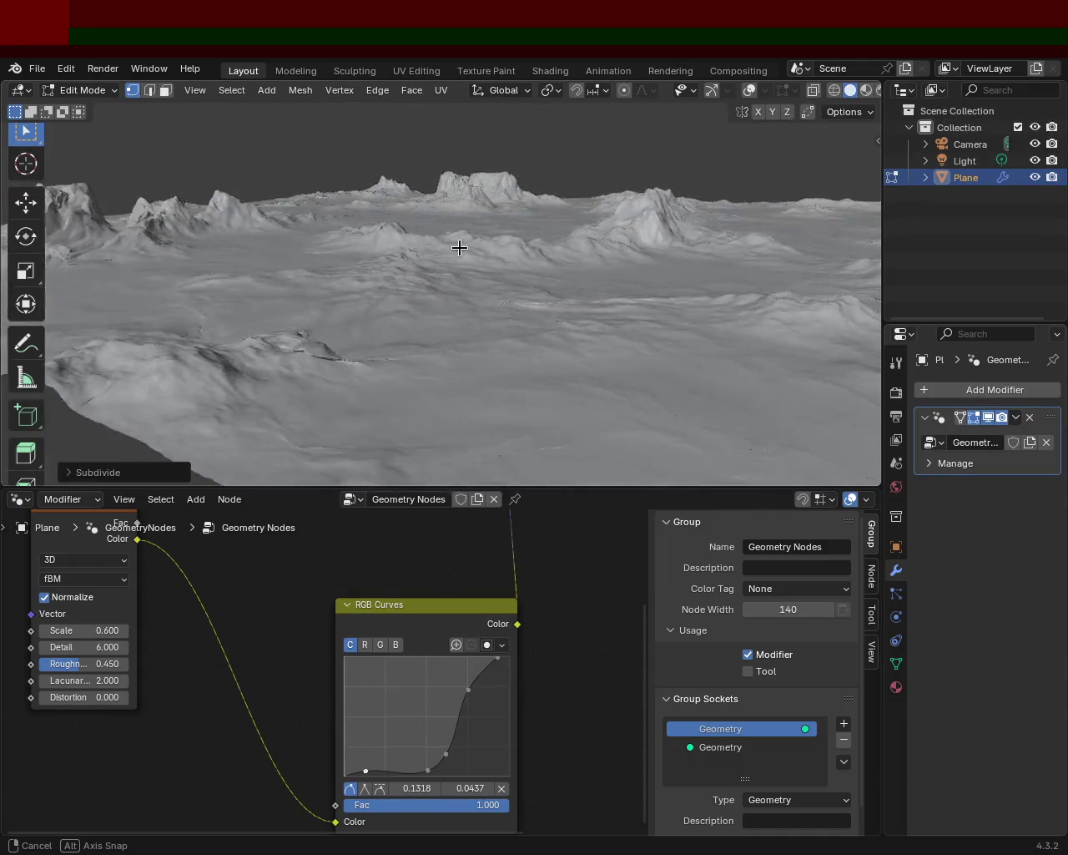
mouse_move(580, 254)
middle_down()
mouse_move(573, 298)
mouse_move(674, 331)
mouse_move(786, 236)
middle_up()
mouse_move(534, 328)
middle_down()
mouse_move(663, 278)
mouse_move(623, 255)
mouse_move(866, 345)
middle_up()
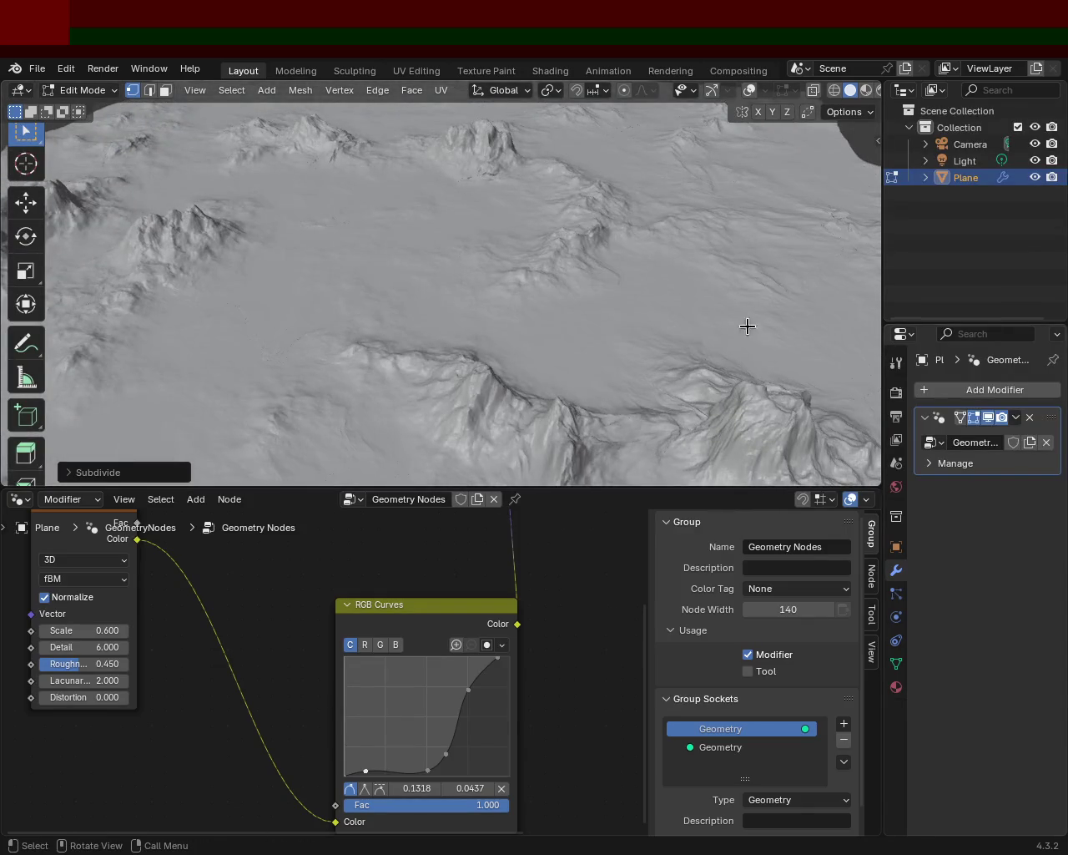
middle_drag(361, 234, 194, 181)
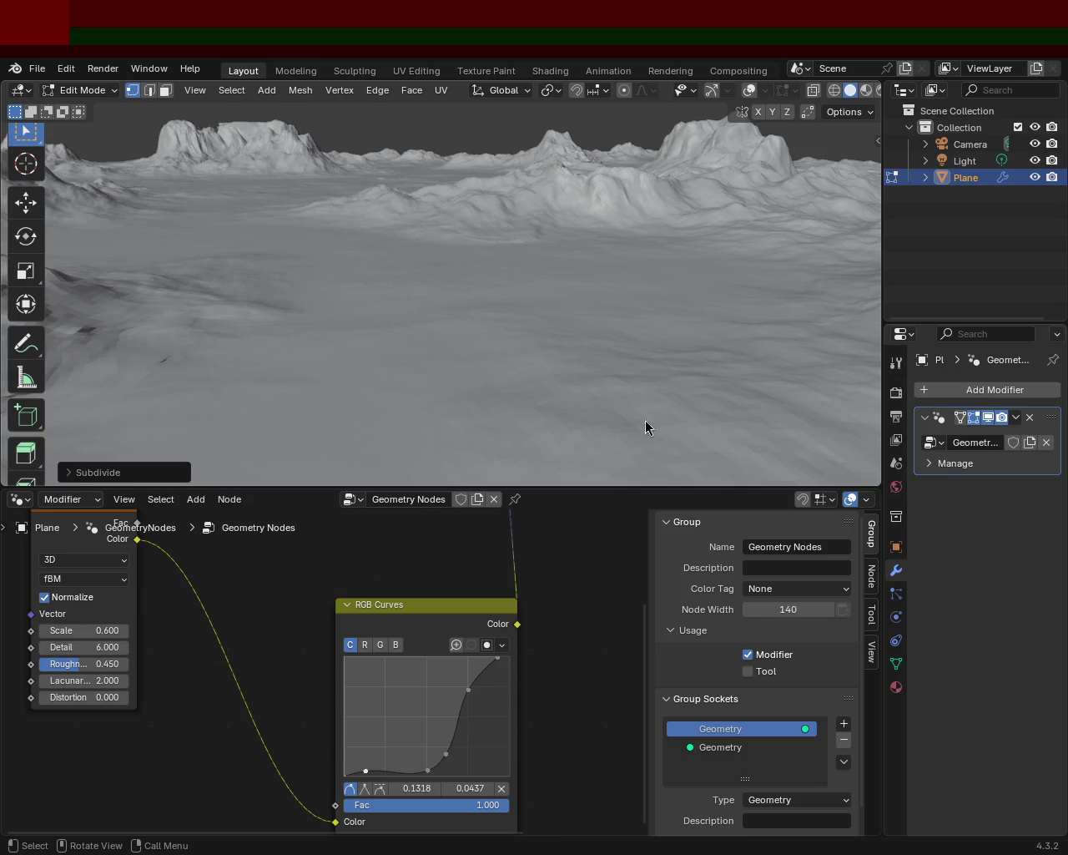
scroll(567, 226, up, 2)
scroll(557, 223, up, 2)
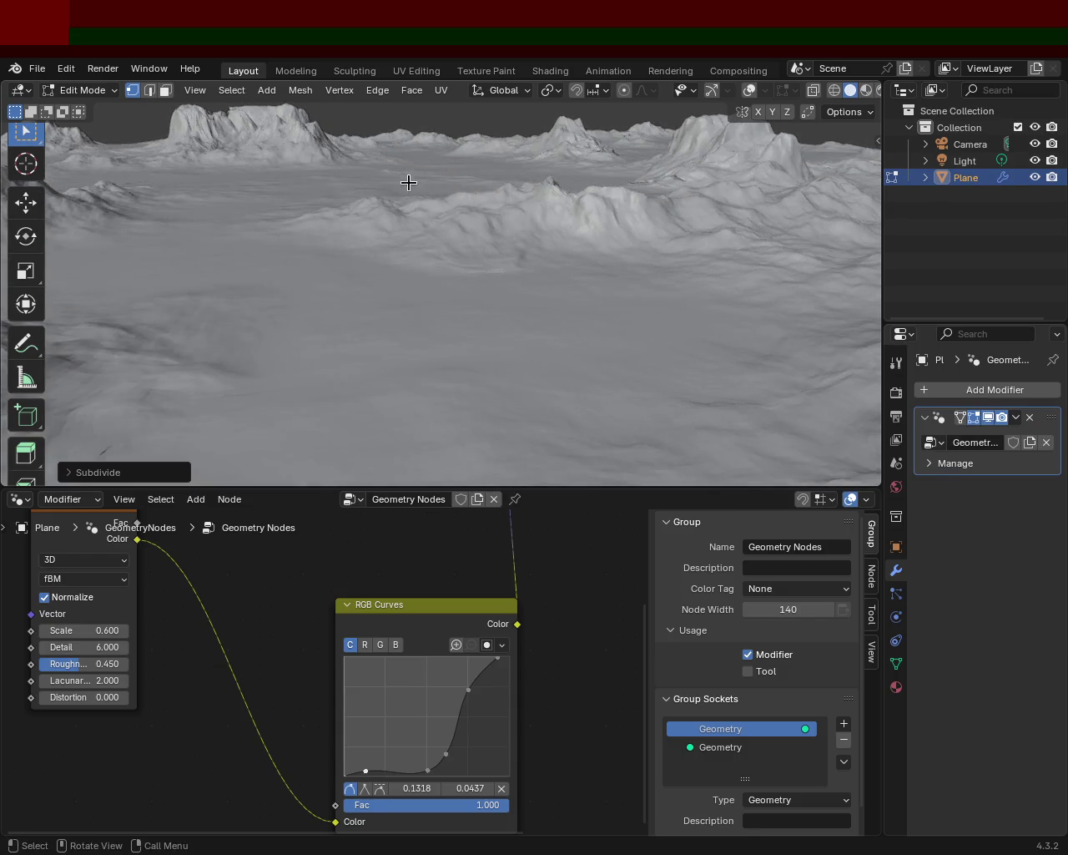
mouse_move(587, 133)
middle_down()
mouse_move(626, 174)
mouse_move(627, 157)
mouse_move(574, 161)
middle_up()
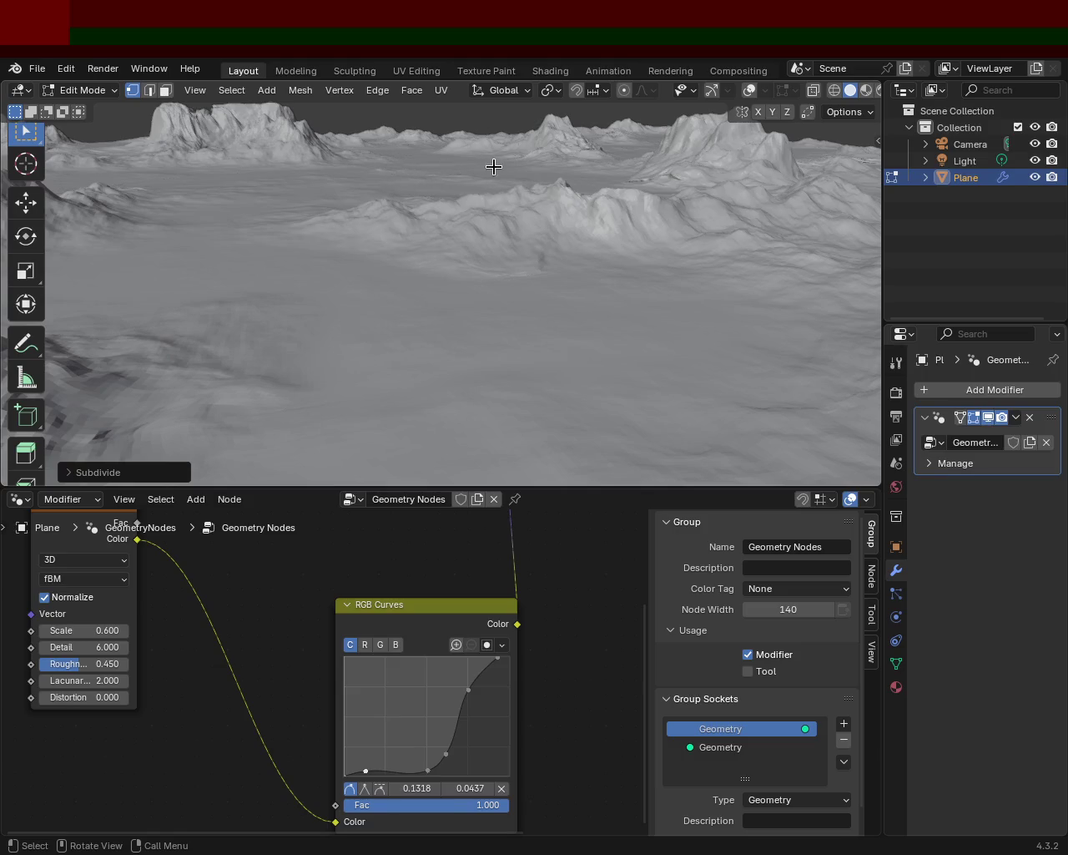
mouse_move(710, 181)
middle_down()
mouse_move(618, 174)
mouse_move(656, 170)
mouse_move(640, 184)
middle_up()
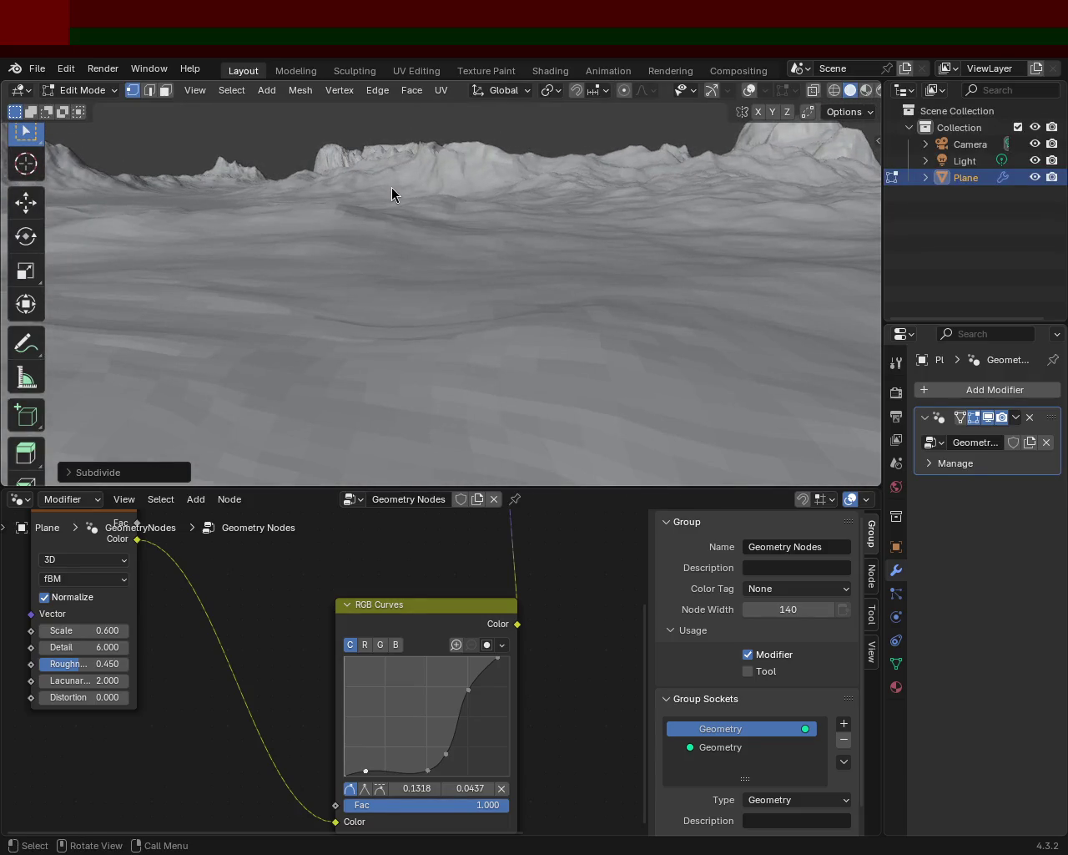